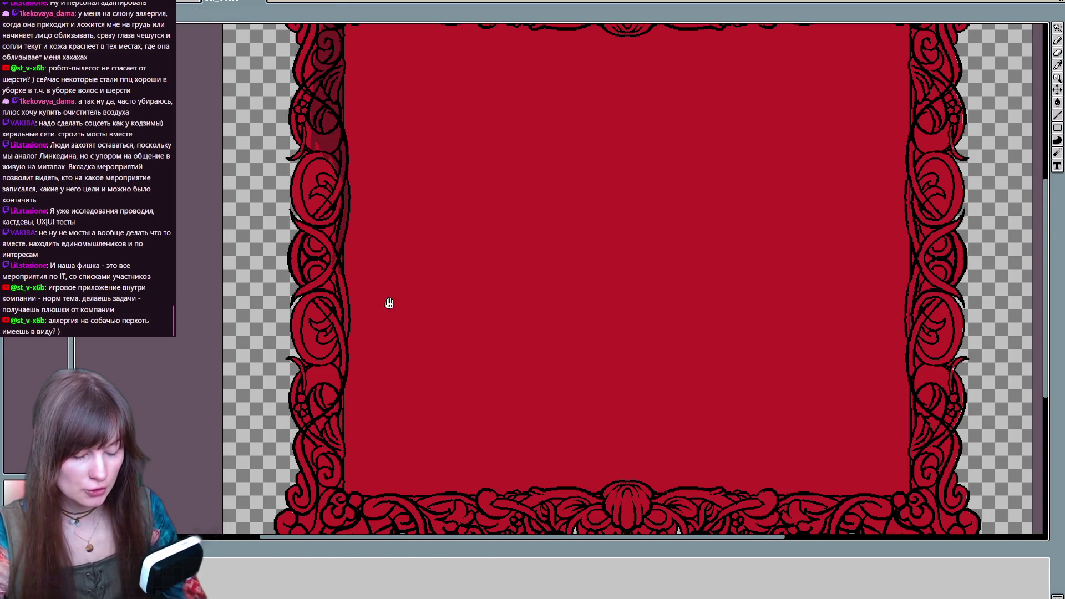
Turn on horizontal and vertical symmetry across the frame's centre
scroll(382, 273, "down", 3)
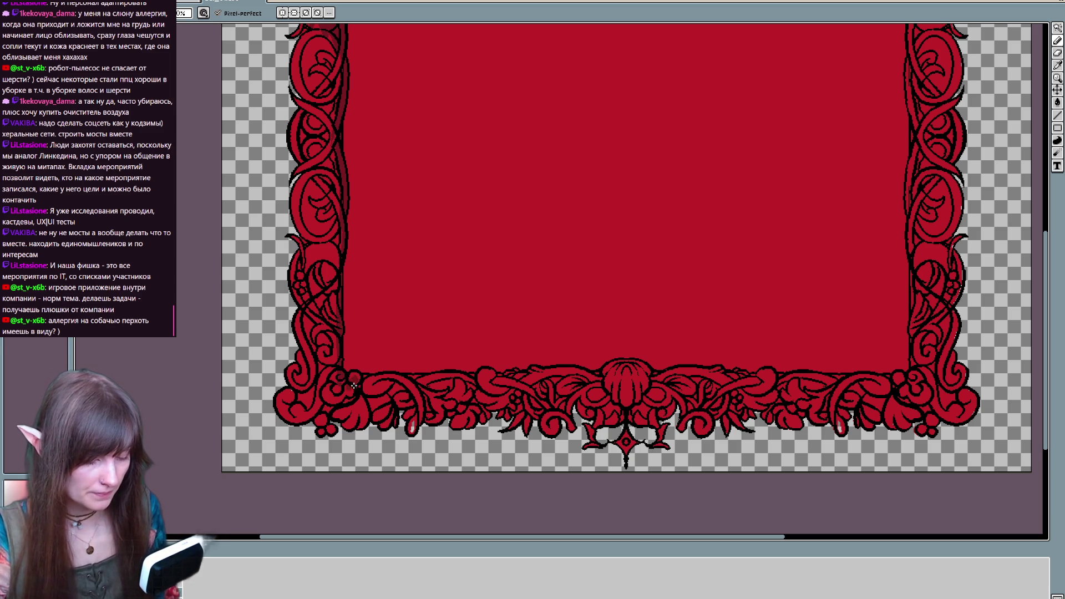
left_click_drag(358, 377, 444, 482)
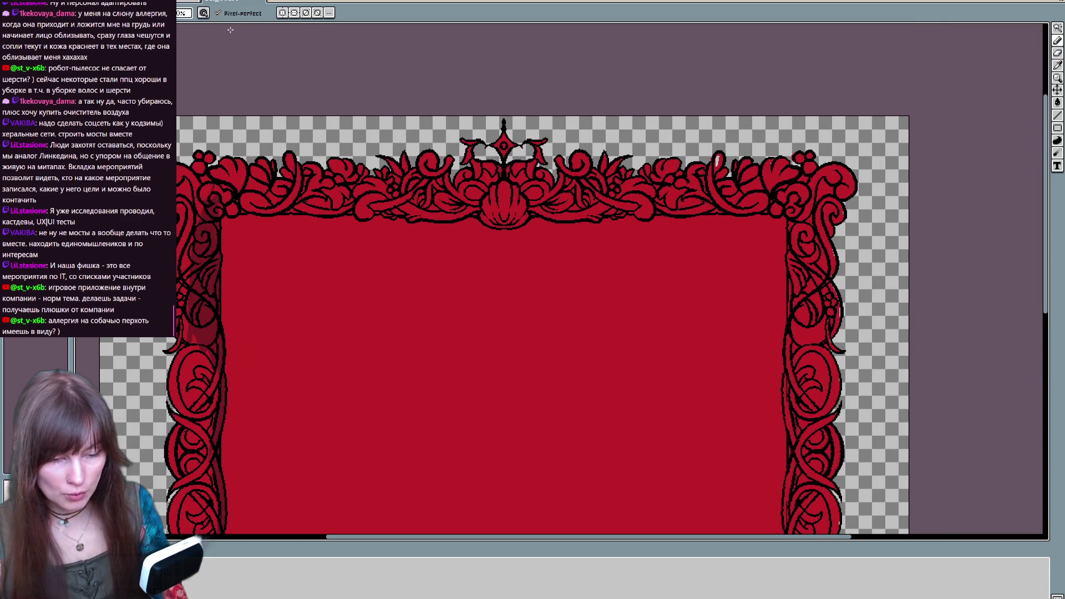
left_click(282, 12)
left_click(293, 12)
Draw a short mirrored dark stroke on the frame's bottom border
left_click_drag(466, 435, 542, 135)
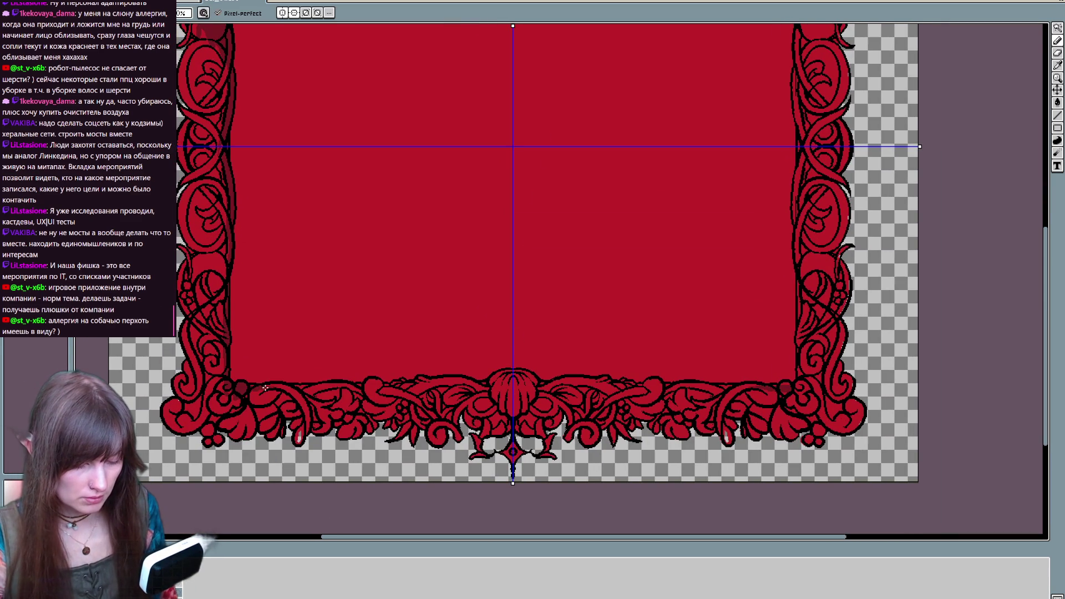
left_click_drag(330, 394, 338, 387)
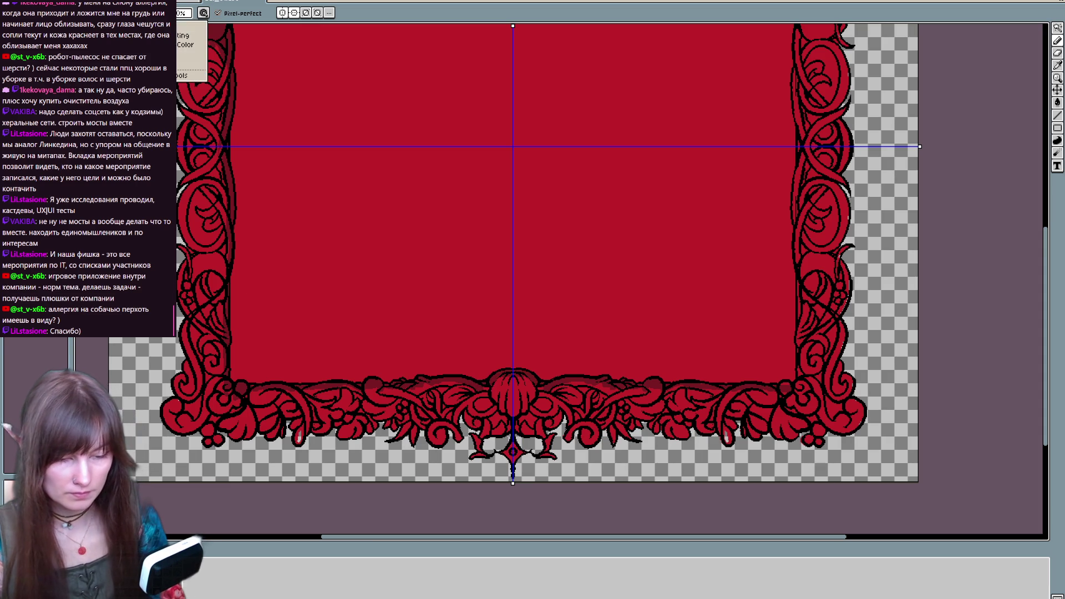
key("e")
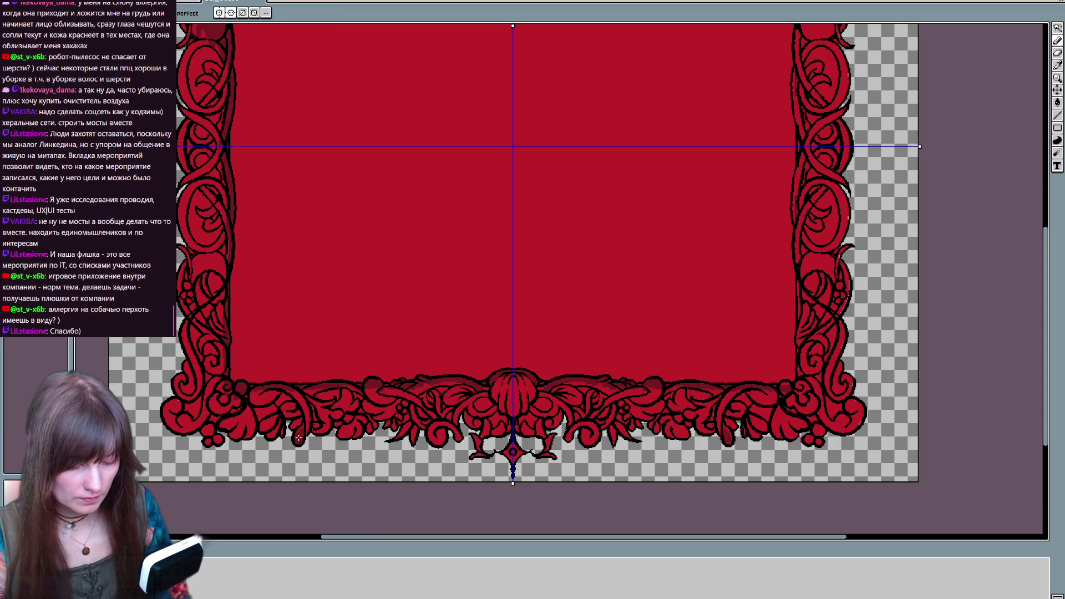
scroll(297, 440, "right", 5)
Zoom in on the right border and darken pixels along the ornament's inner edge
scroll(523, 444, "up", 3)
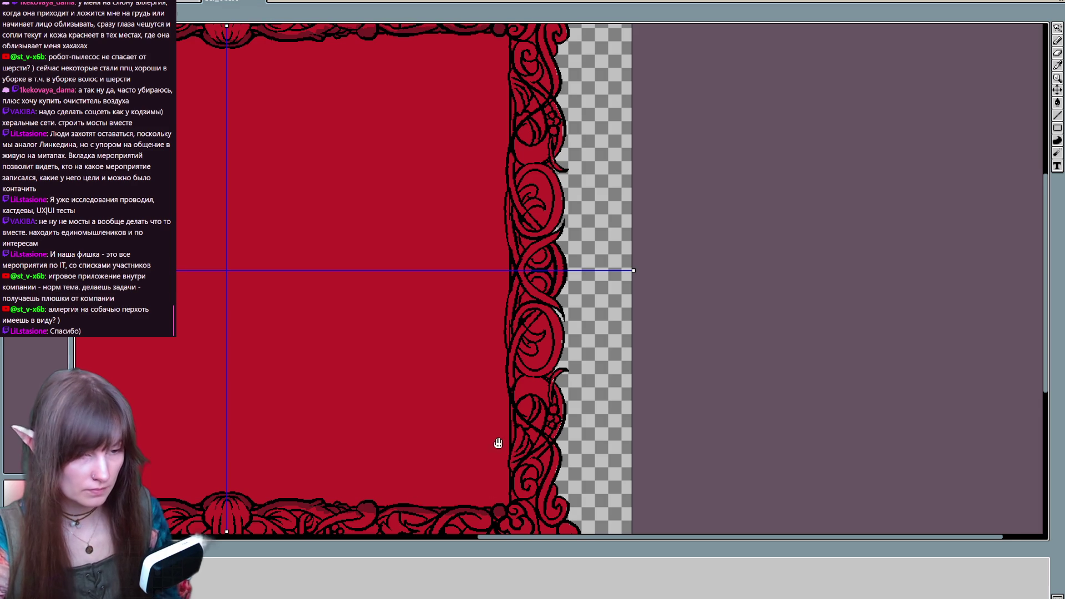
left_click_drag(504, 466, 484, 420)
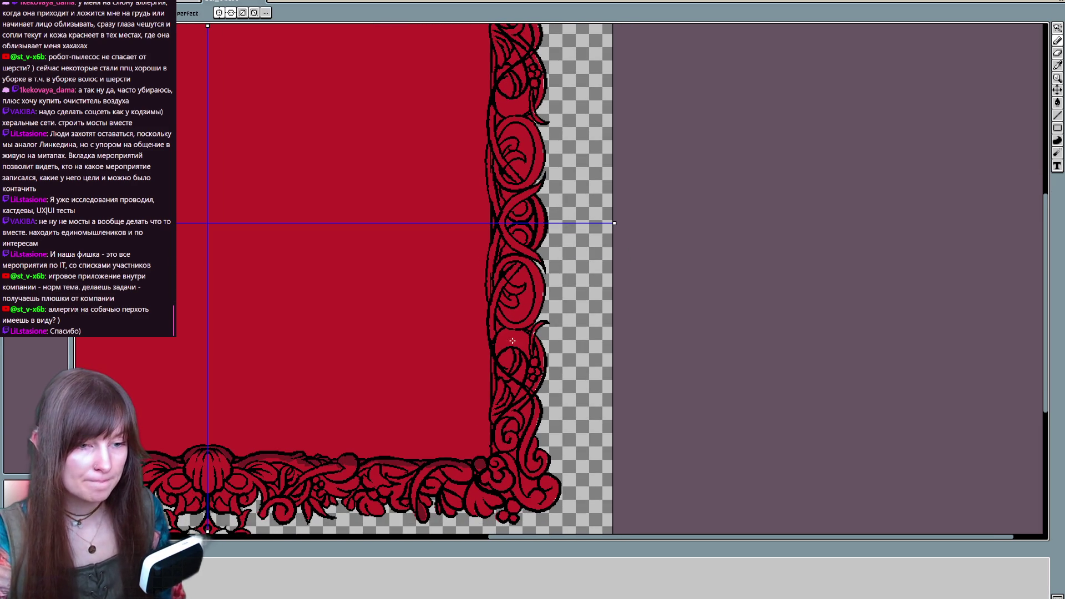
left_click_drag(524, 433, 483, 420)
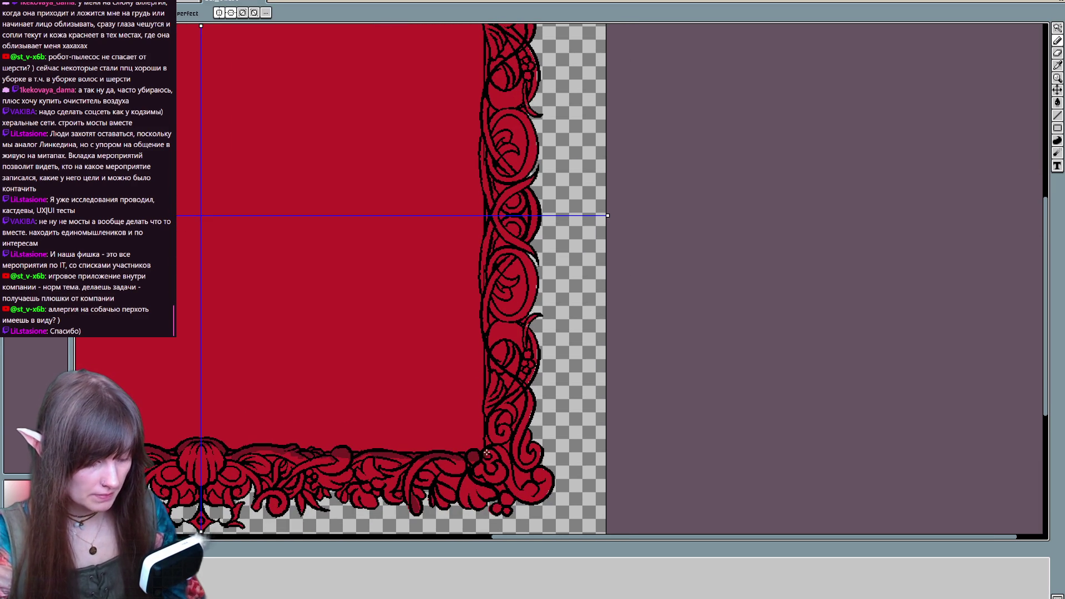
left_click_drag(486, 410, 489, 224)
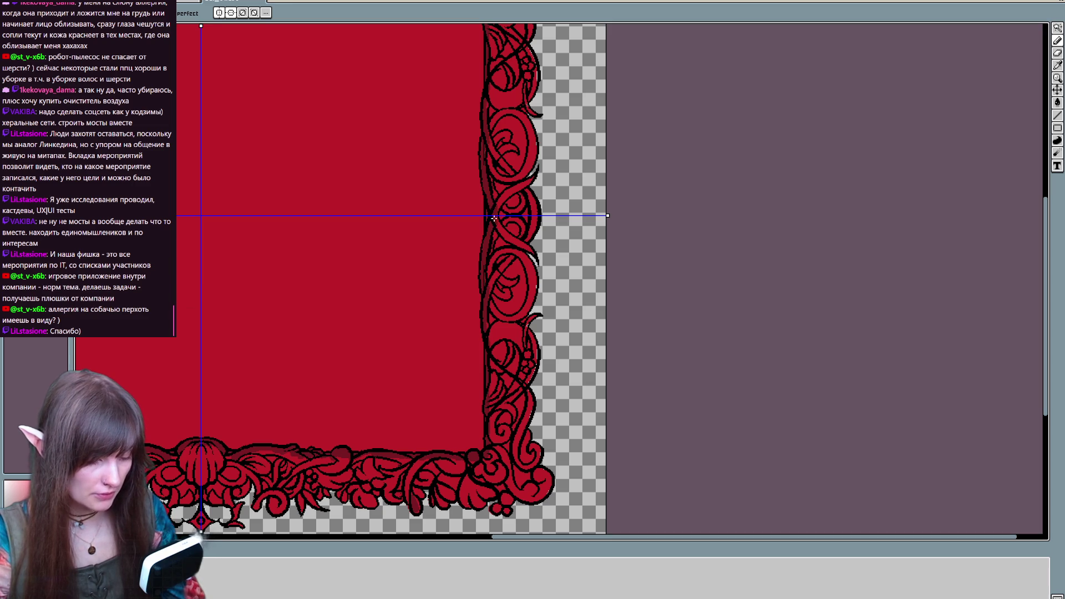
scroll(489, 300, "up", 5)
scroll(492, 491, "down", 4)
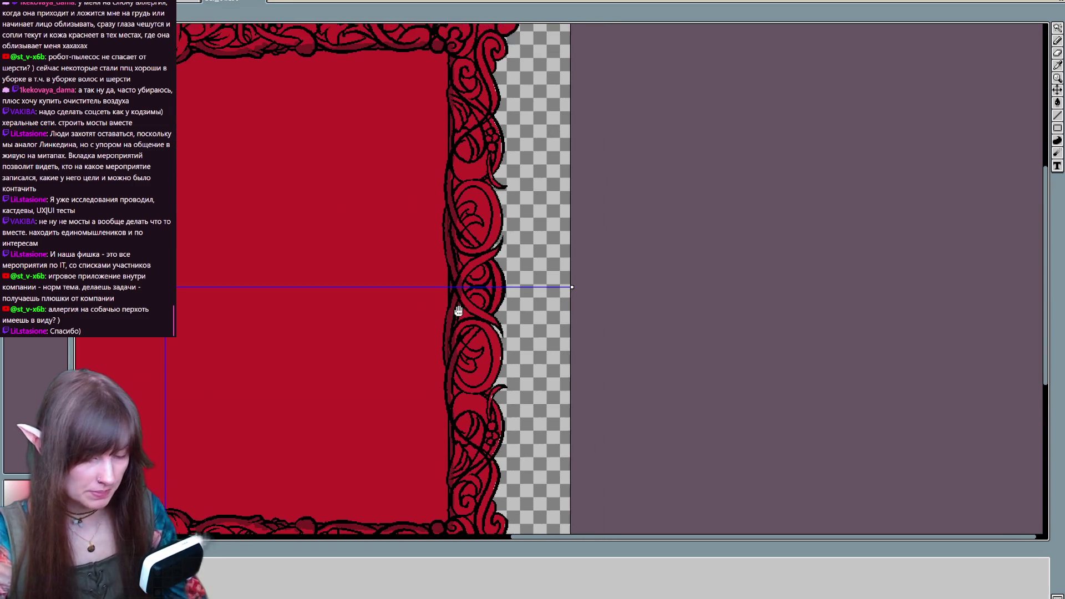
scroll(417, 270, "up", 1)
scroll(419, 333, "right", 2)
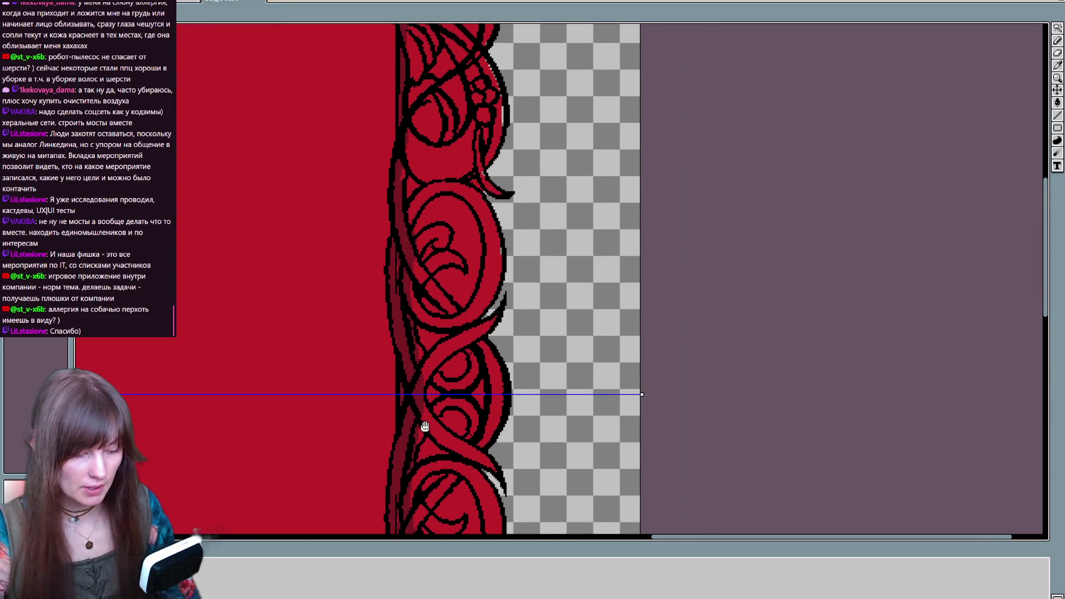
Move further up the right border and flood-fill the frame's red with dark maroon
key("b")
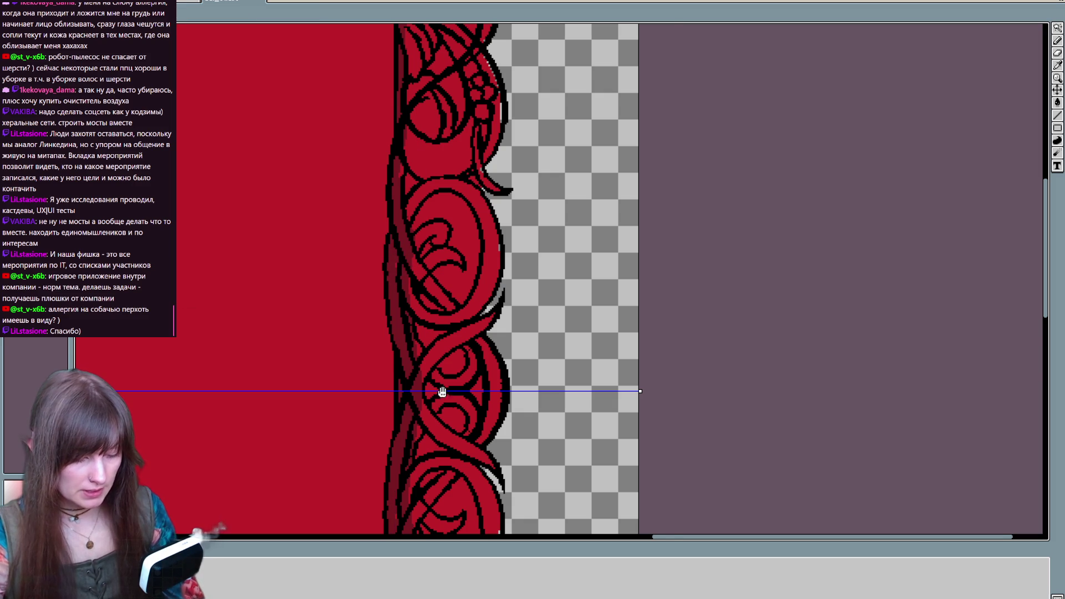
left_click_drag(435, 373, 502, 206)
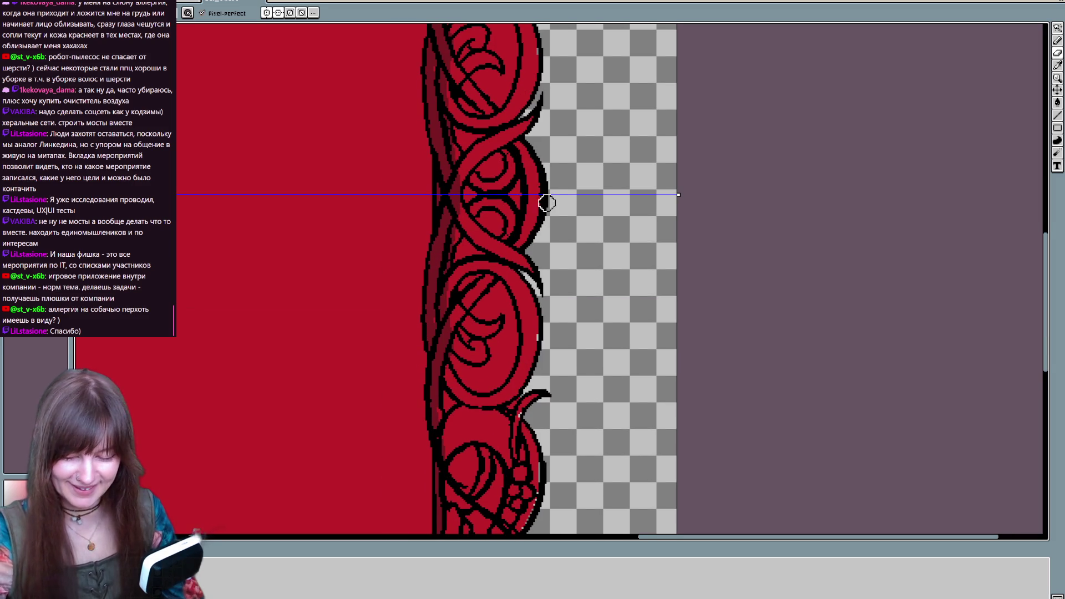
key("e")
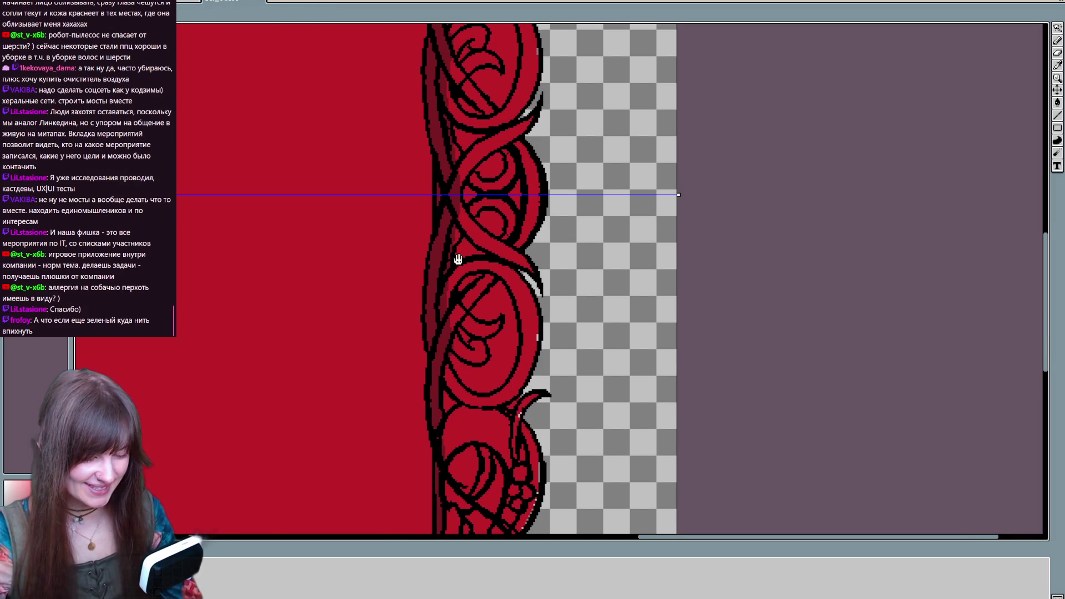
scroll(447, 290, "up", 5)
scroll(485, 240, "up", 5)
scroll(480, 357, "up", 2)
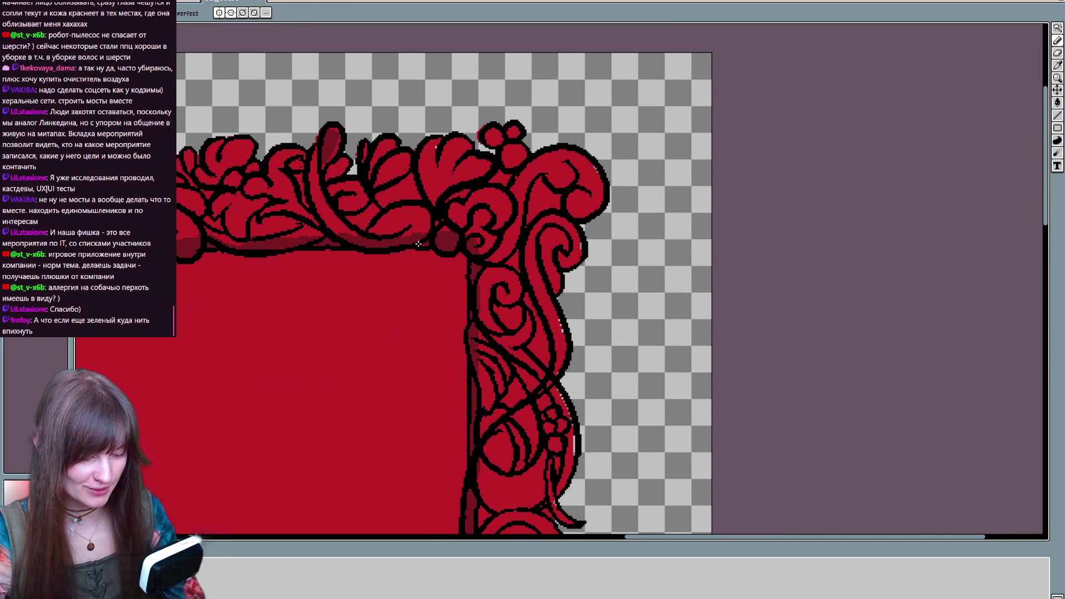
key("g")
left_click(511, 254)
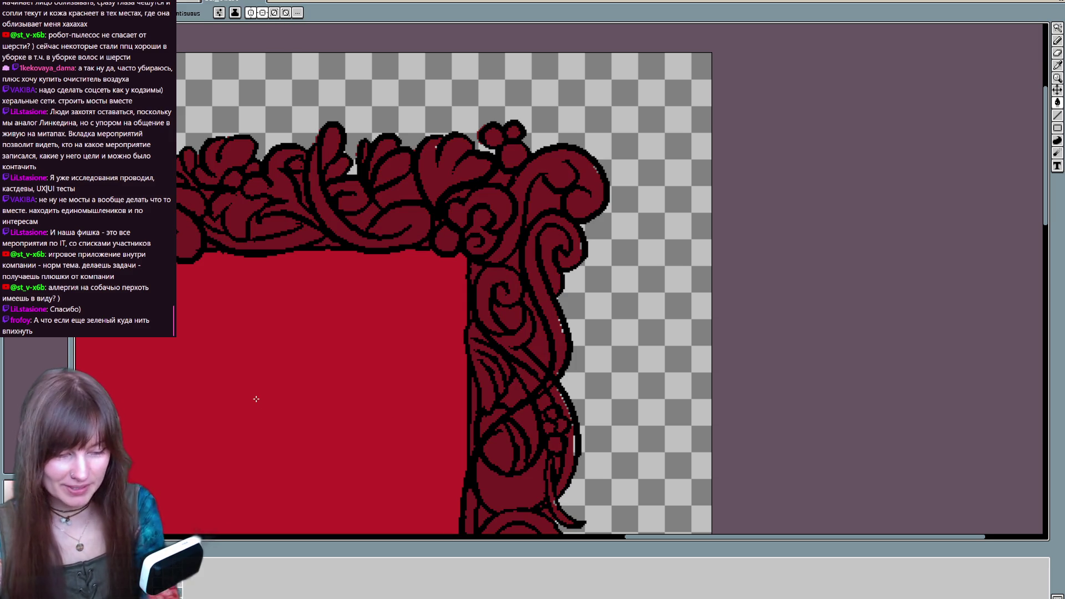
Touch up stray pixels along the lower right border with the pencil and eraser
scroll(256, 399, "right", 2)
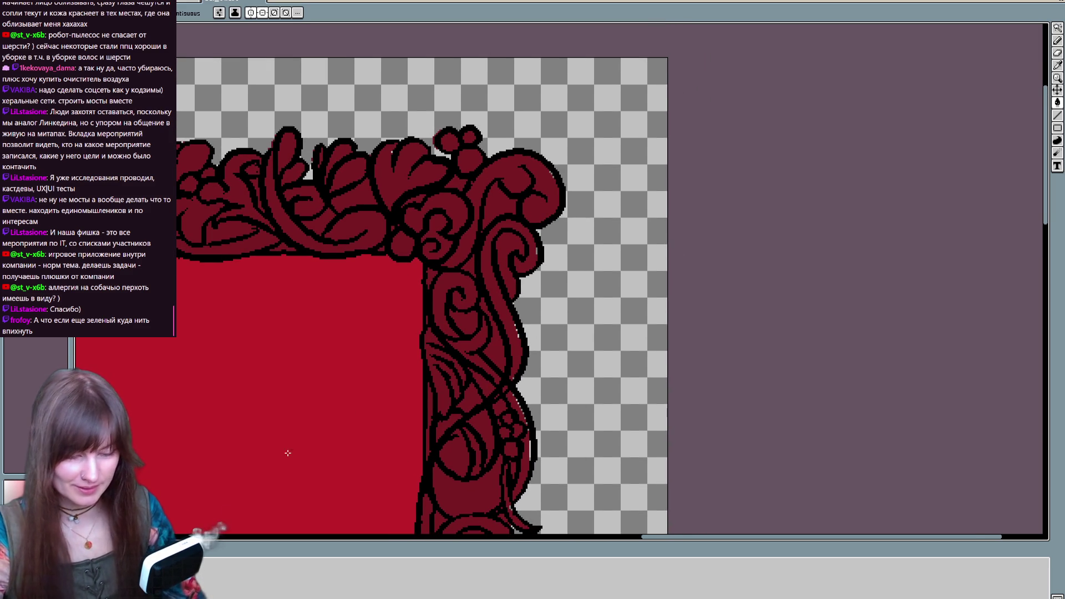
key("b")
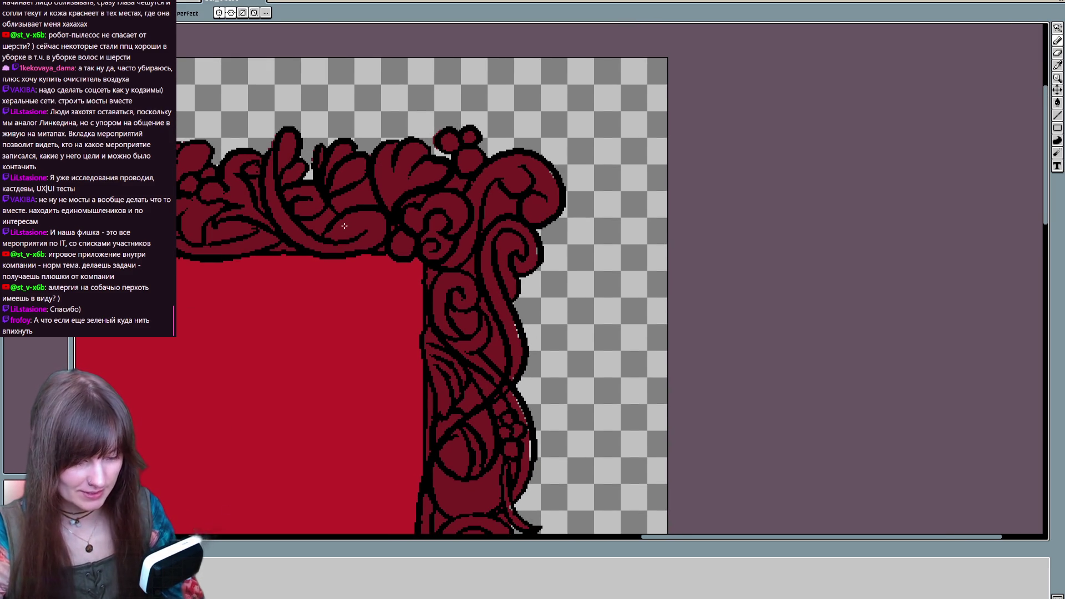
key("e")
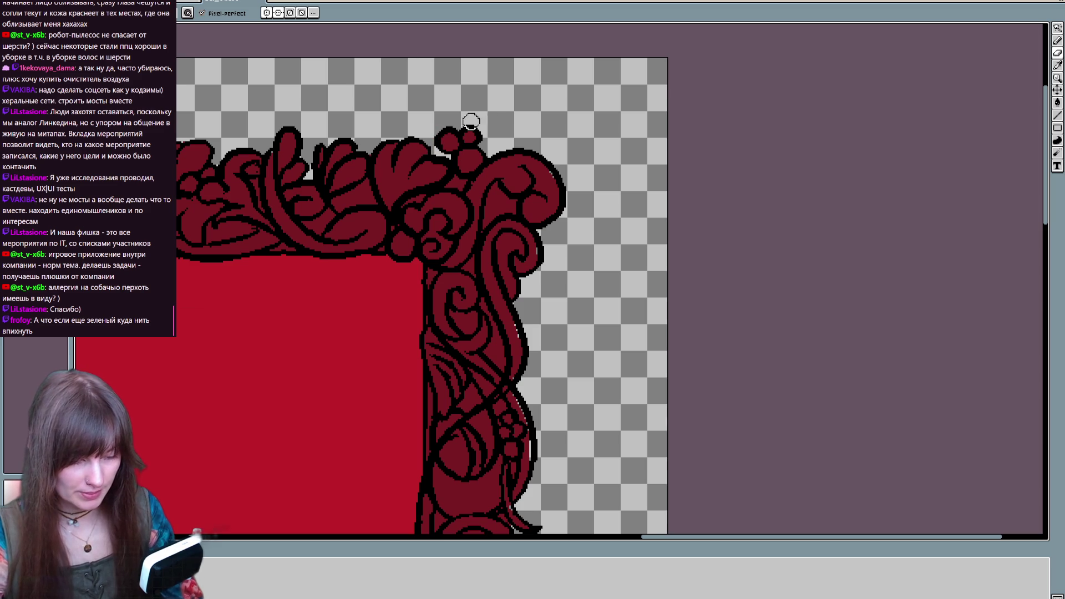
key("b")
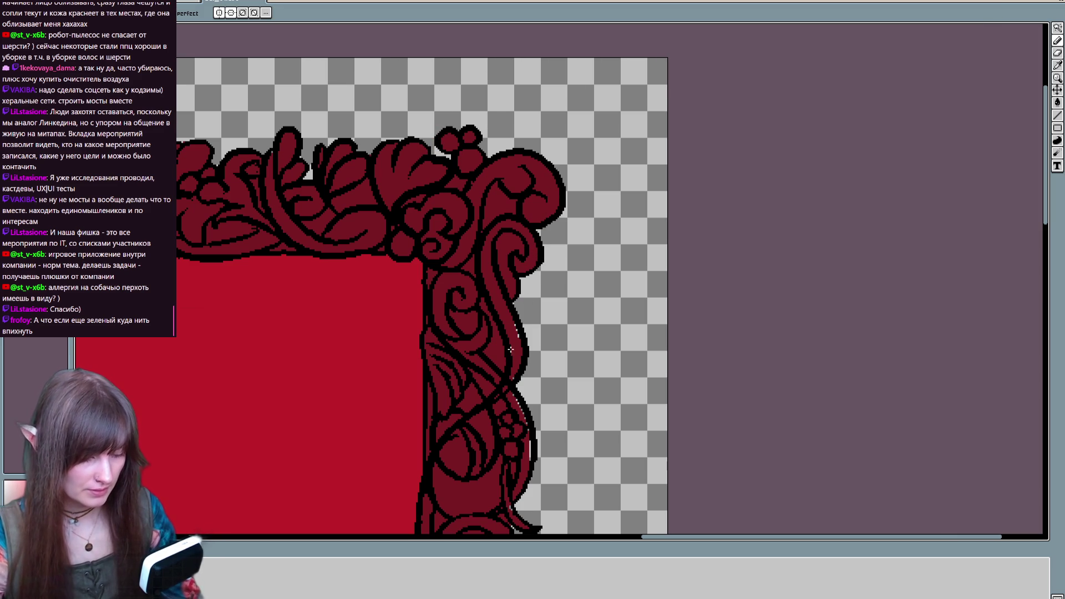
left_click_drag(515, 369, 499, 282)
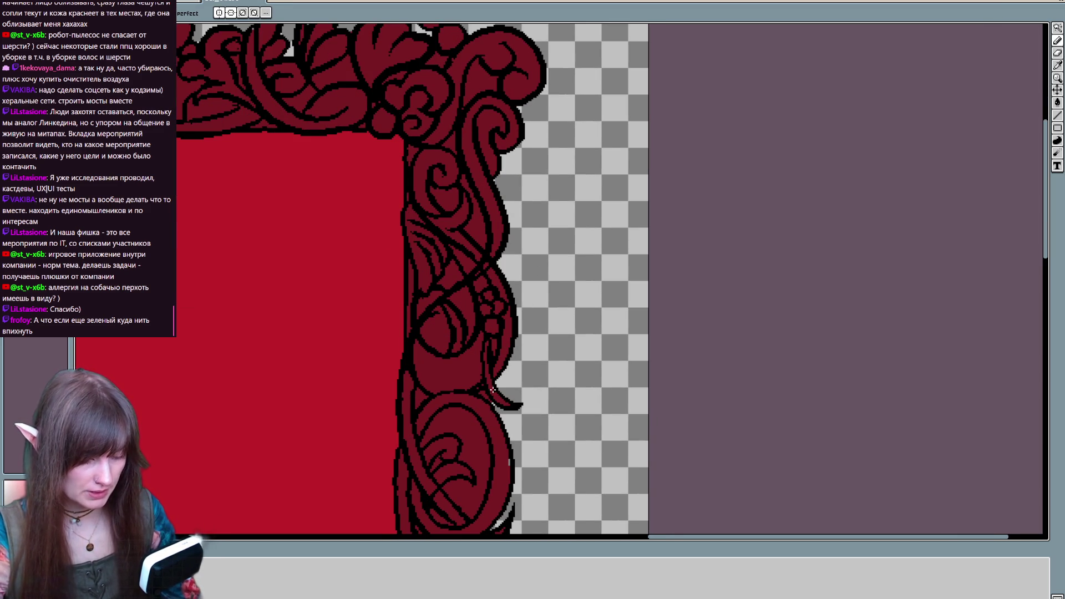
left_click_drag(490, 383, 529, 336)
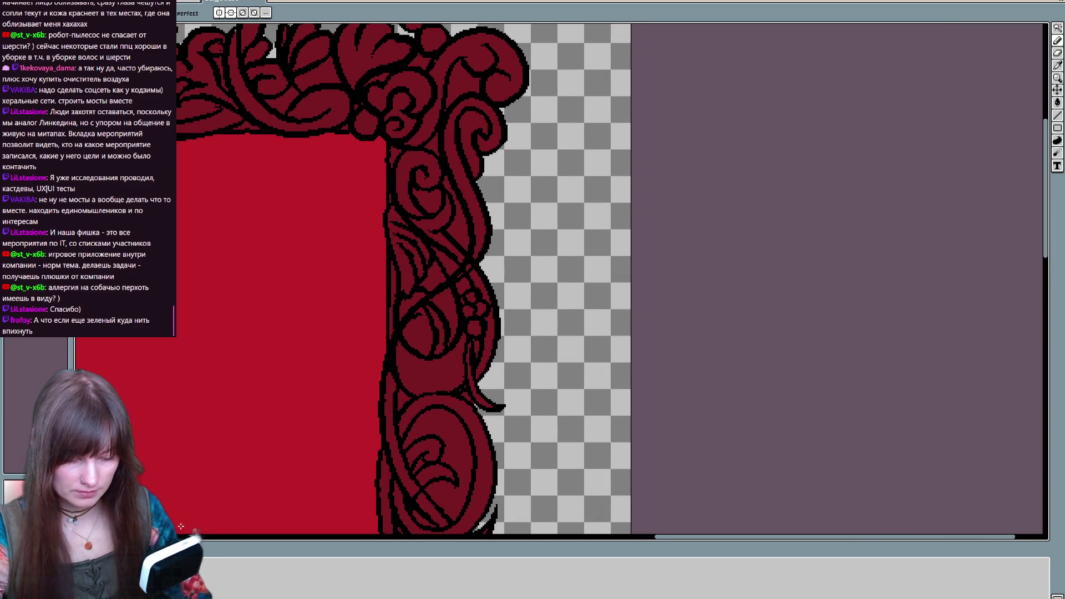
key("e")
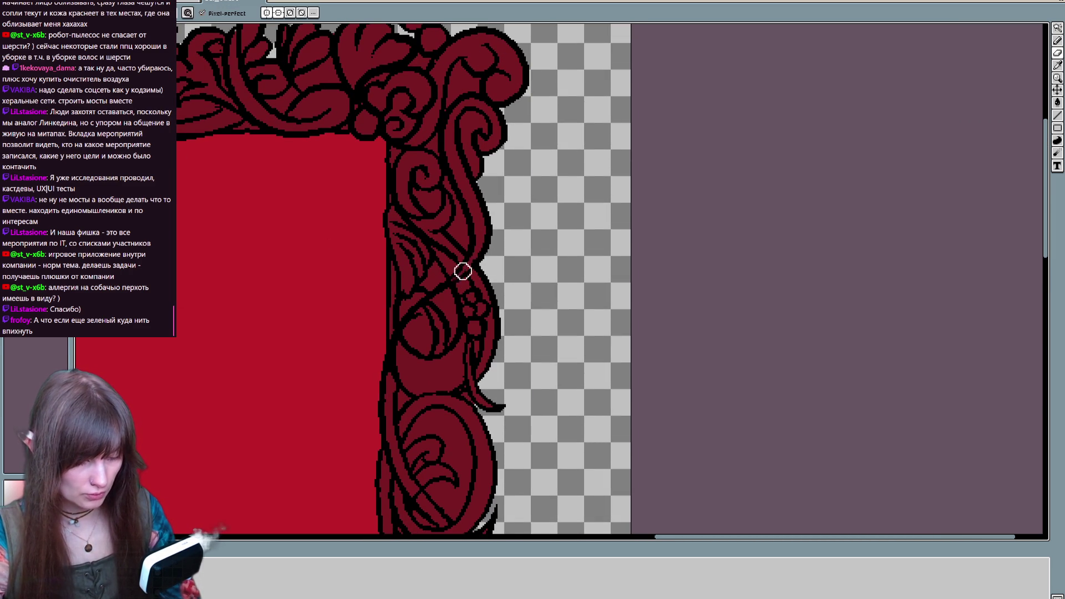
key("b")
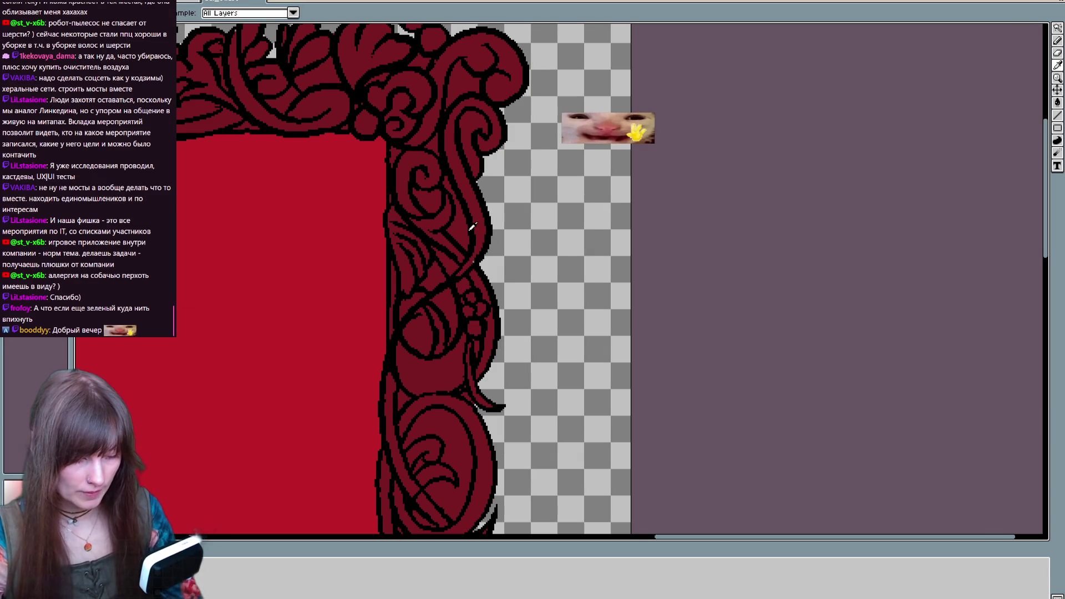
scroll(521, 192, "down", 3)
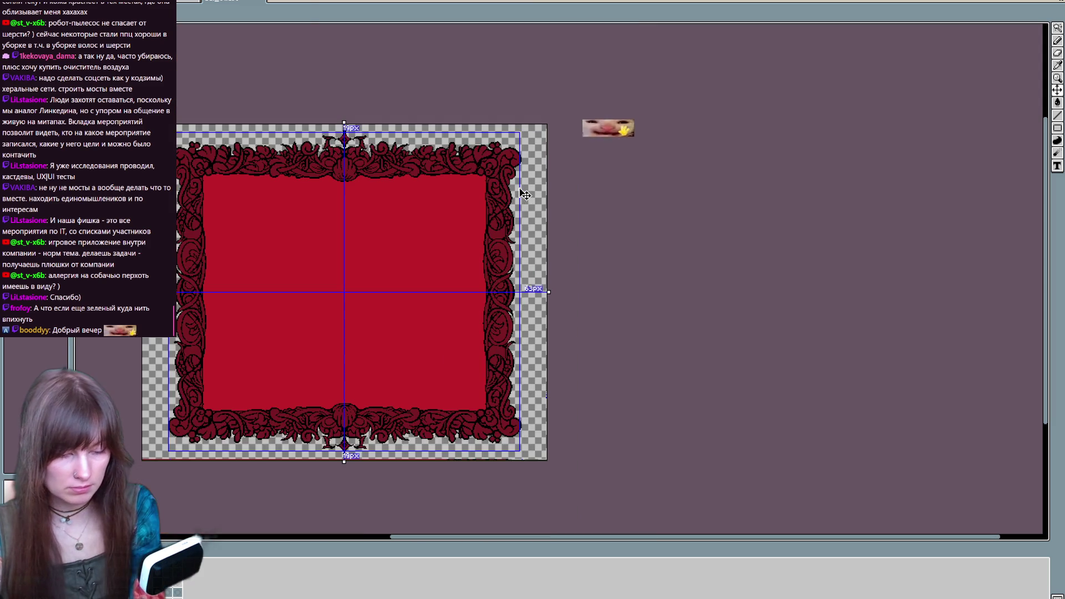
Paint-bucket the frame dark crimson and the inner panel dark maroon, then zoom toward the top-left
scroll(610, 277, "left", 3)
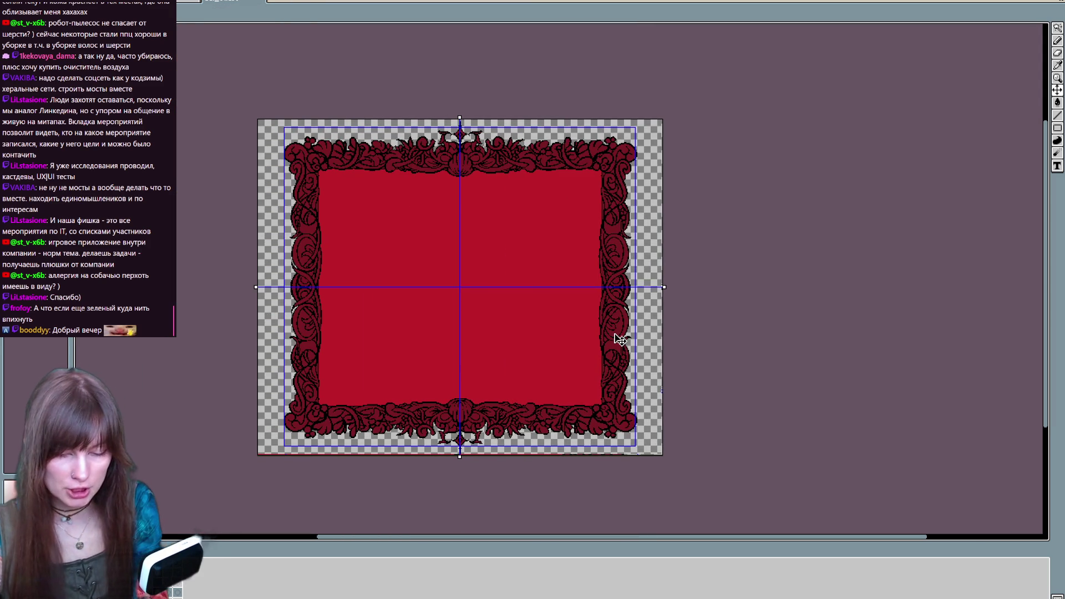
key("v")
left_click_drag(495, 320, 488, 378)
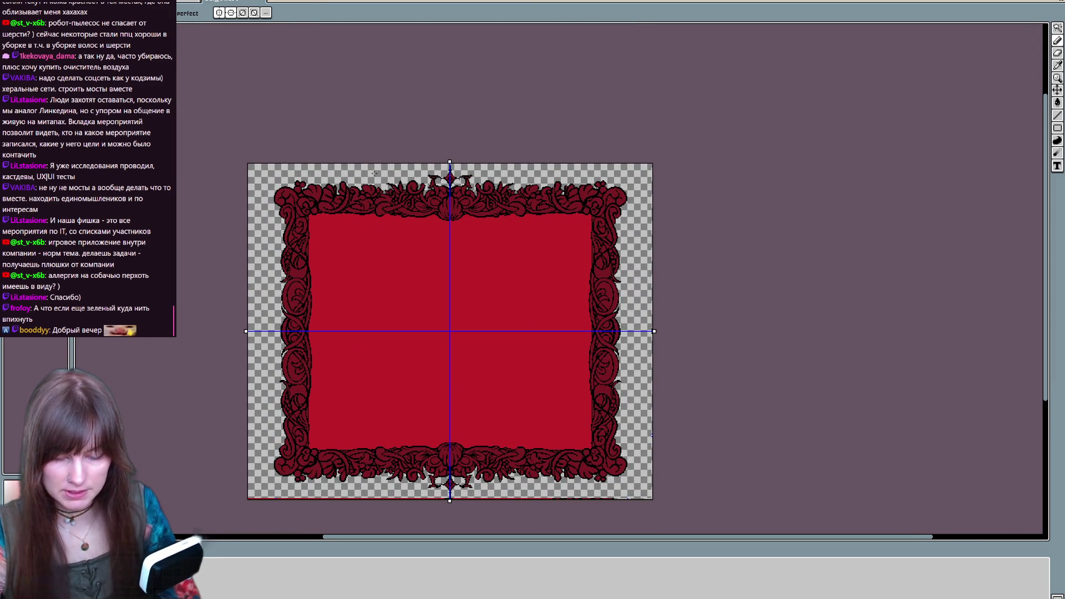
key("g")
left_click(339, 213)
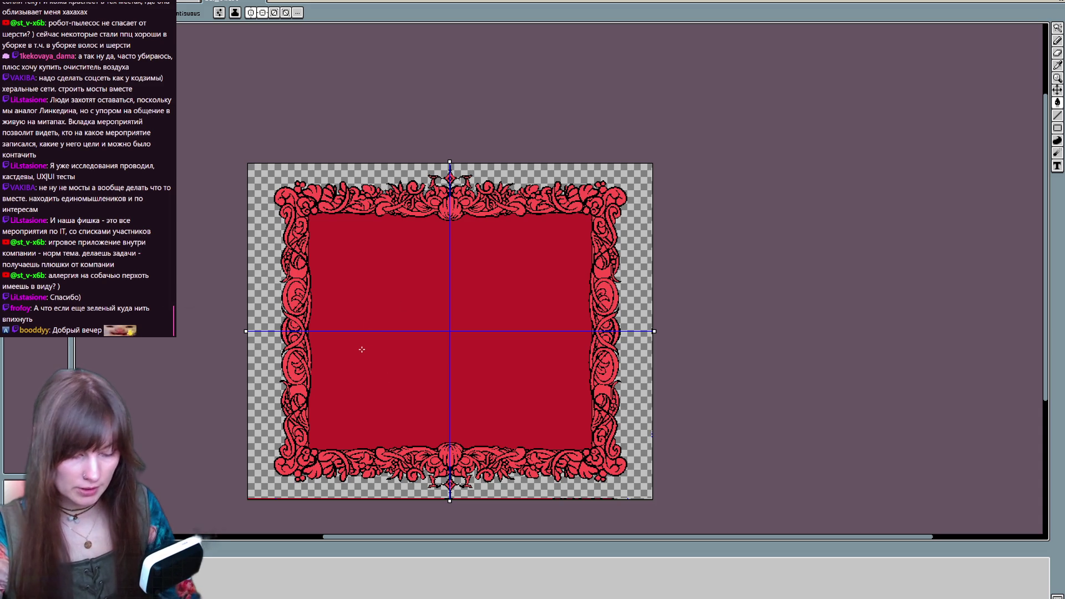
left_click(348, 379)
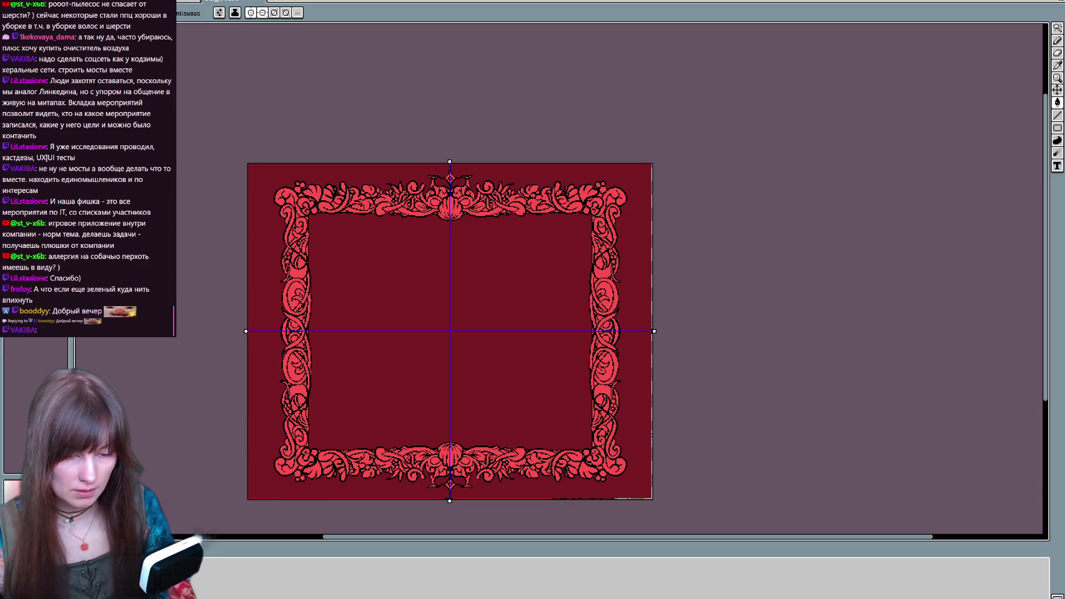
key("ctrl+z")
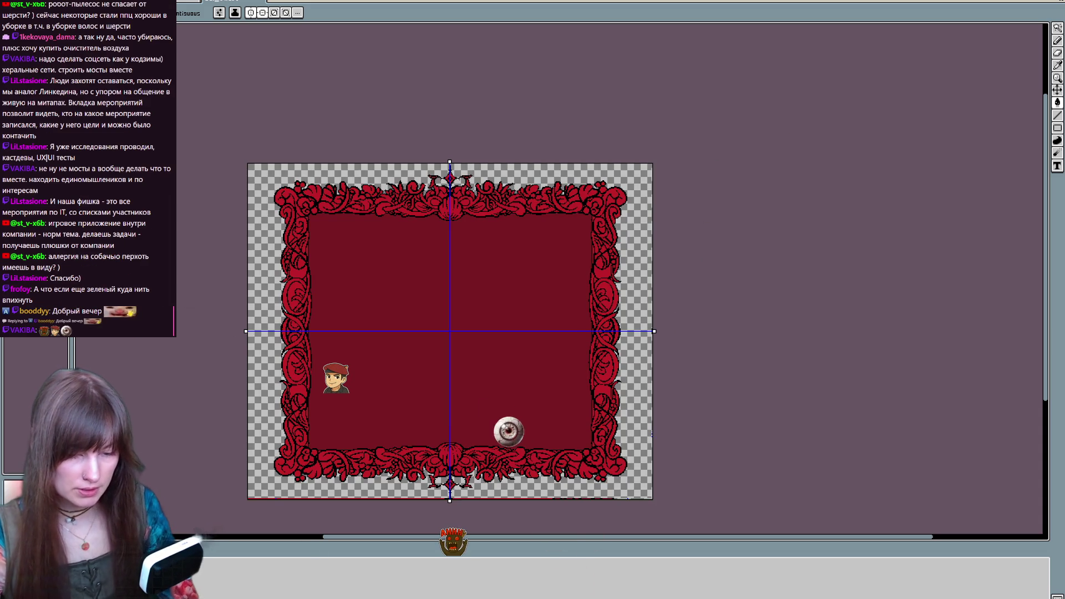
scroll(249, 278, "up", 1)
mouse_move(636, 521)
left_mouse_down()
mouse_move(527, 494)
mouse_move(420, 438)
mouse_move(441, 476)
left_mouse_up()
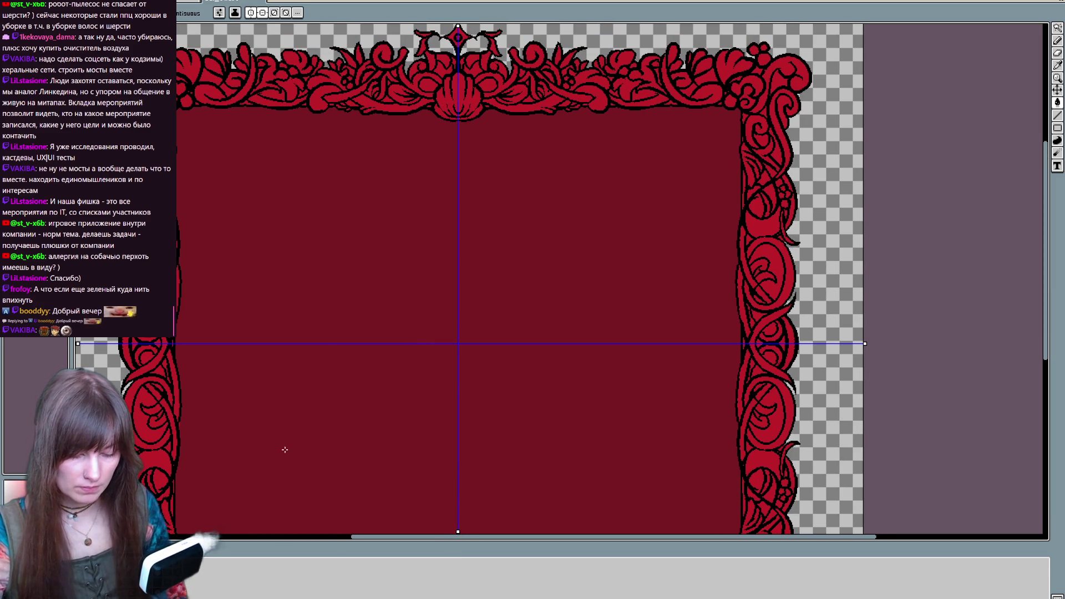
Try a dark brown inner-panel fill, pan to the top border, and enable pixel-perfect Pencil
key("ctrl+z")
left_click_drag(238, 582, 280, 411)
mouse_move(265, 311)
left_mouse_down()
mouse_move(244, 485)
mouse_move(245, 375)
mouse_move(237, 486)
mouse_move(224, 497)
mouse_move(257, 322)
left_mouse_up()
left_click_drag(217, 361, 213, 502)
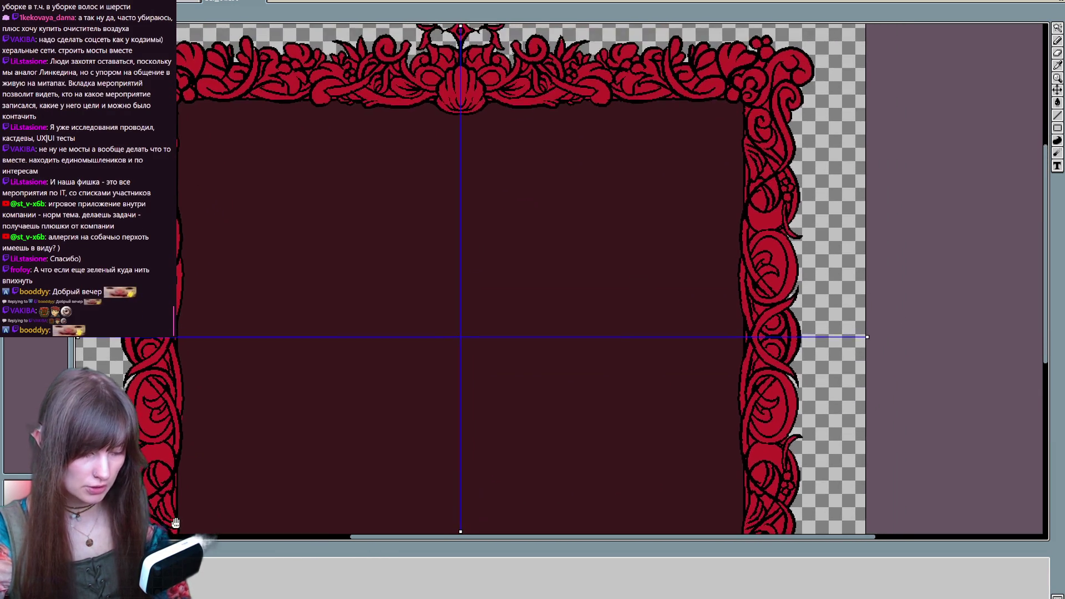
left_click_drag(210, 333, 207, 438)
mouse_move(205, 401)
left_mouse_down()
mouse_move(204, 437)
mouse_move(202, 415)
mouse_move(191, 422)
mouse_move(194, 492)
mouse_move(232, 347)
mouse_move(231, 492)
left_mouse_up()
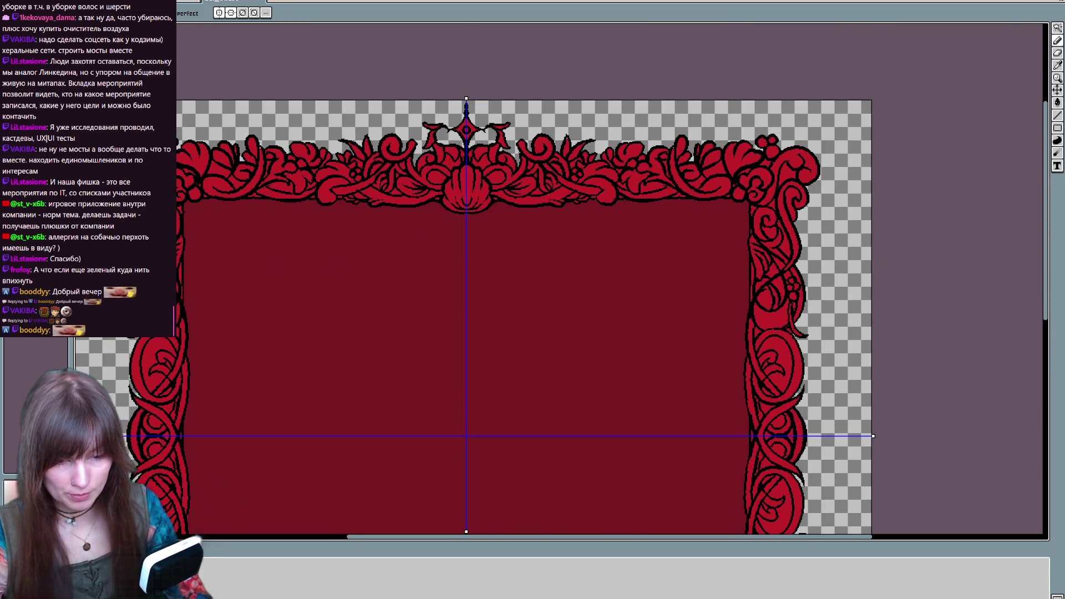
left_click(167, 14)
left_click(183, 54)
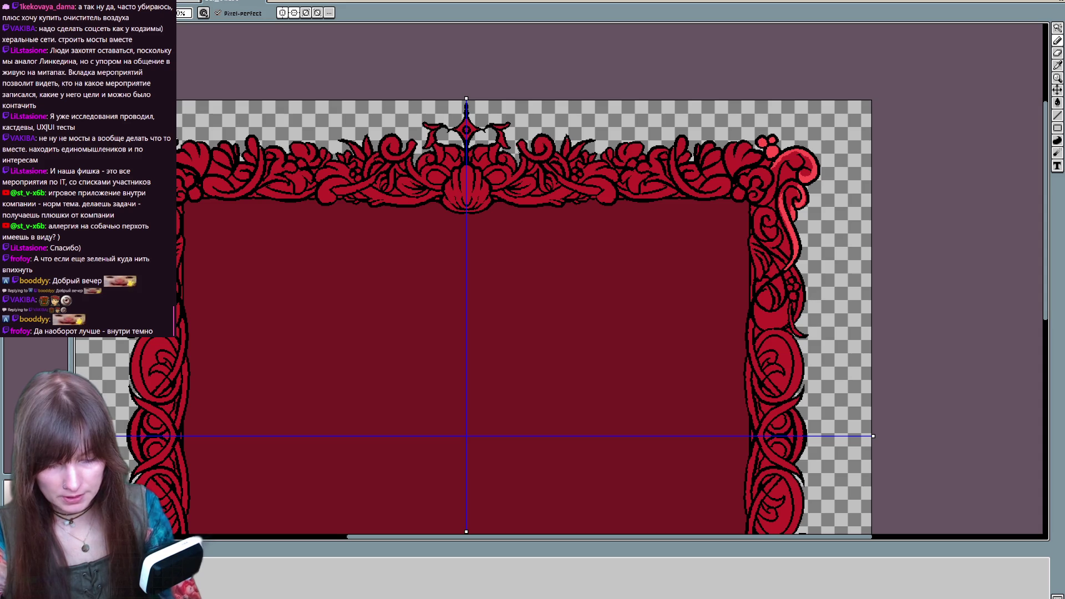
Pan to the top-left ornaments and paint light red highlights on a top ornament's curls
left_click_drag(466, 316, 528, 383)
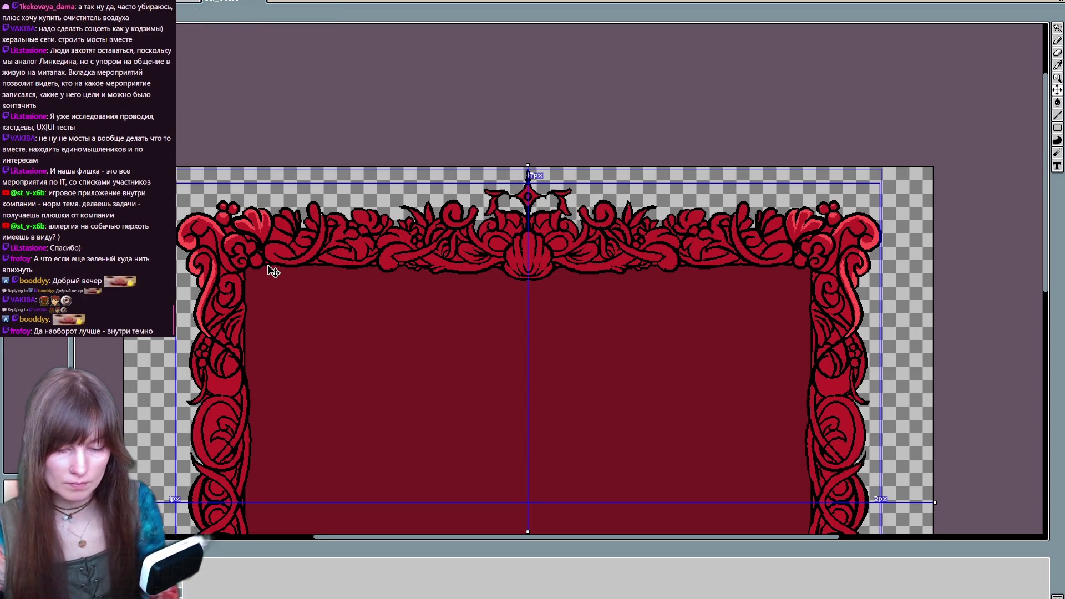
scroll(268, 265, "up", 1)
mouse_move(268, 266)
left_mouse_down()
mouse_move(602, 428)
mouse_move(537, 440)
mouse_move(431, 249)
left_mouse_up()
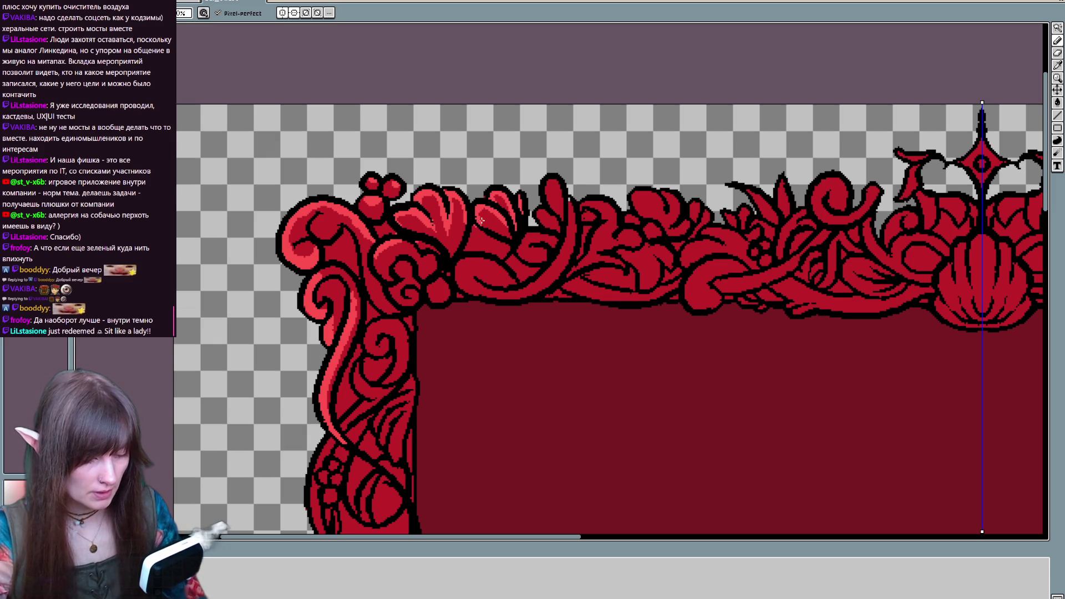
left_click_drag(484, 208, 428, 204)
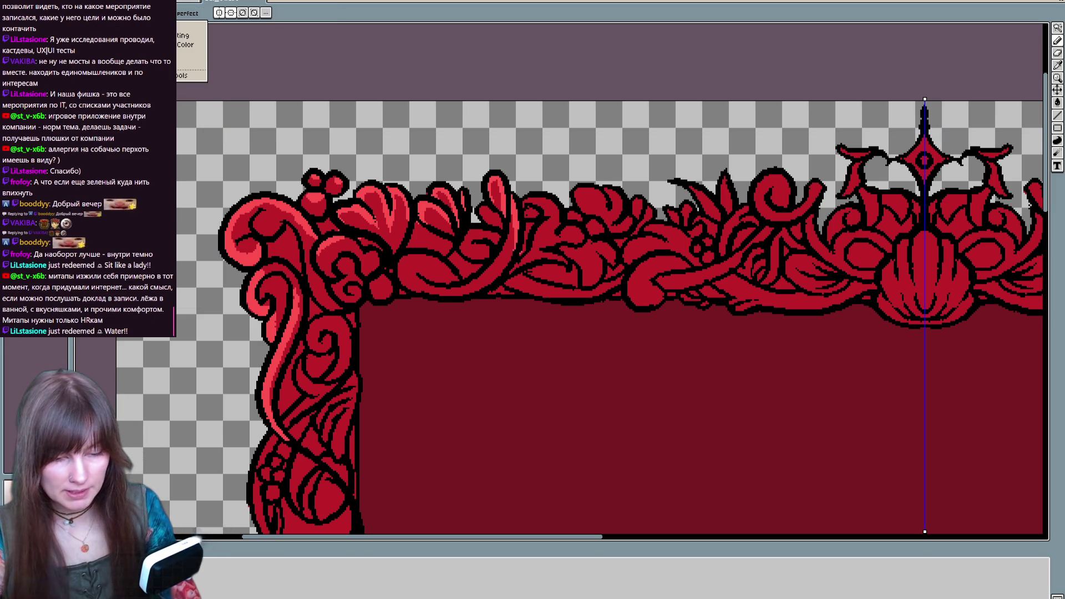
mouse_move(455, 255)
left_mouse_down()
mouse_move(397, 271)
mouse_move(447, 279)
left_mouse_up()
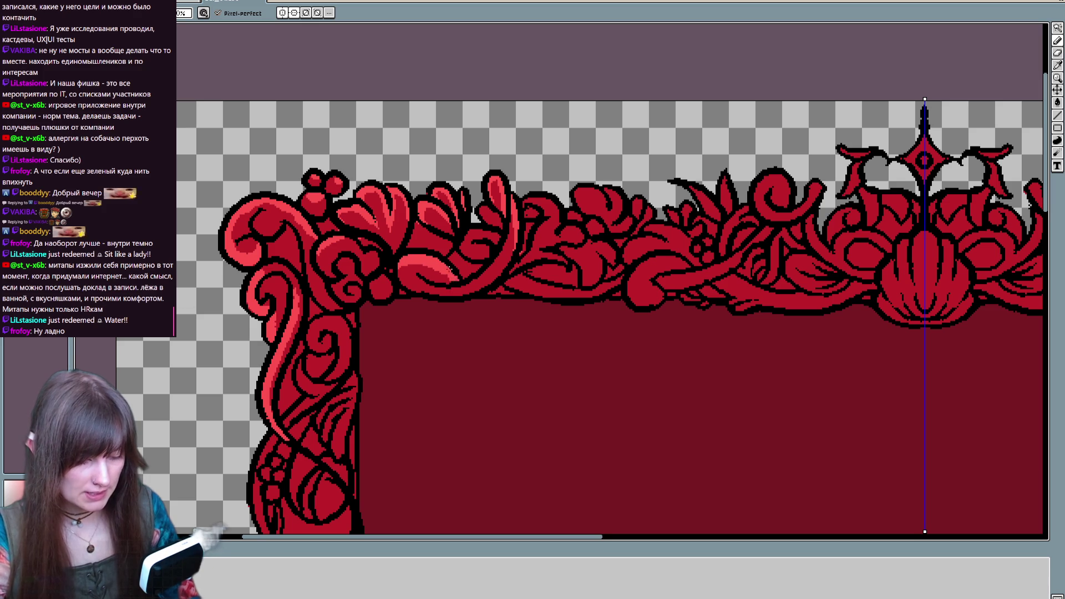
left_click_drag(488, 236, 485, 233)
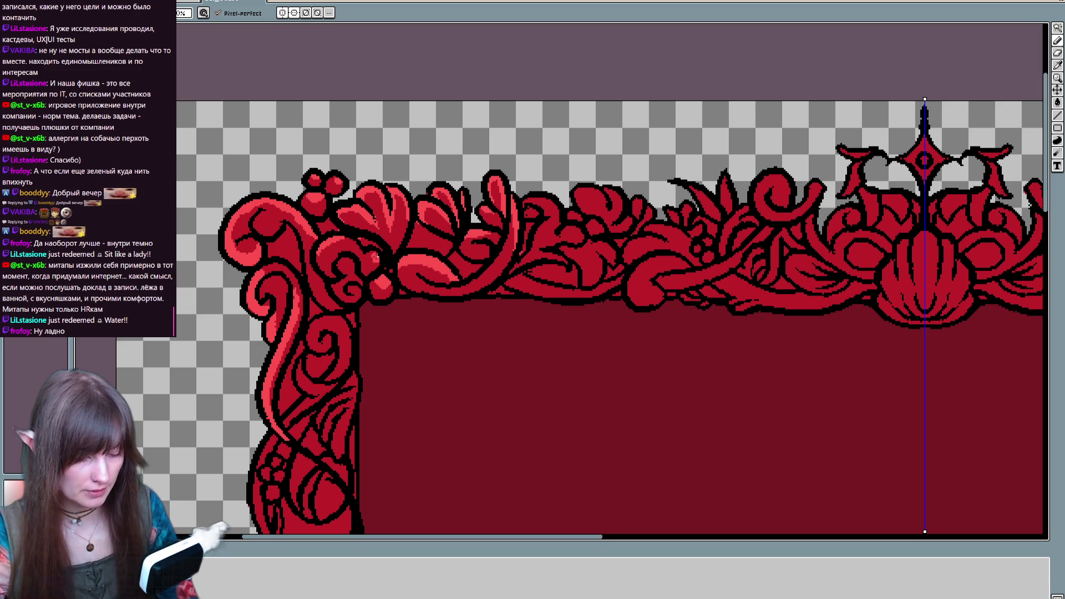
left_click_drag(594, 193, 512, 226)
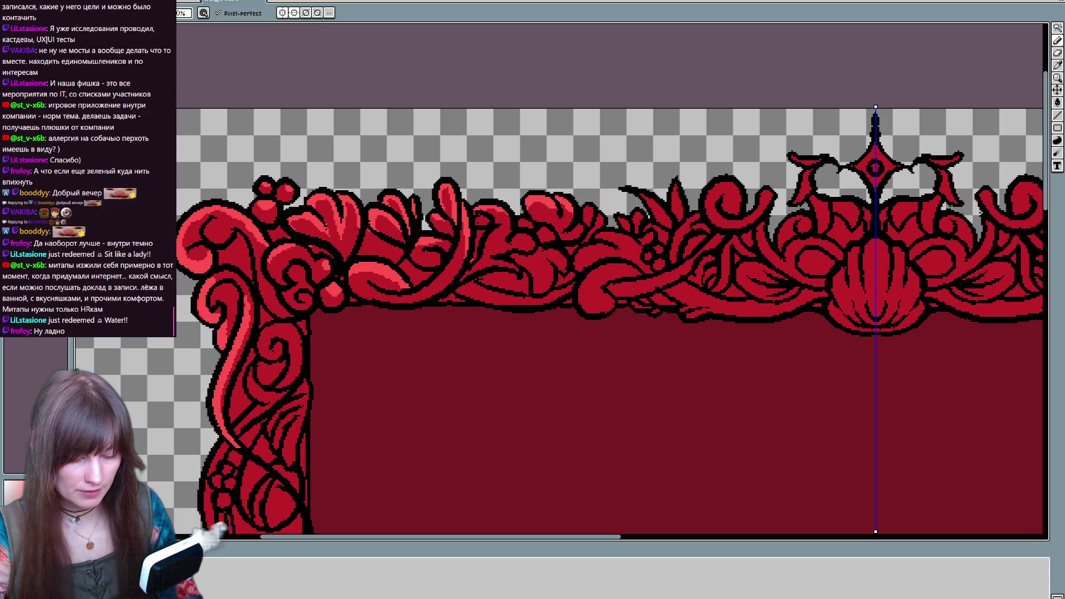
Erase a stray highlight spot and highlight the curve of a leaf
key("e")
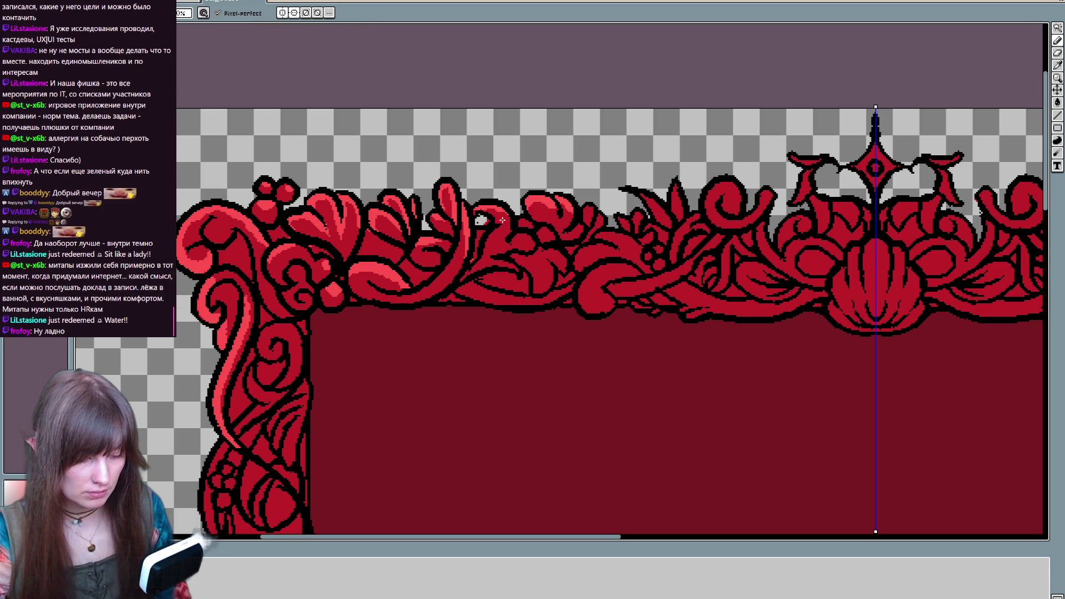
left_click(484, 222)
key("b")
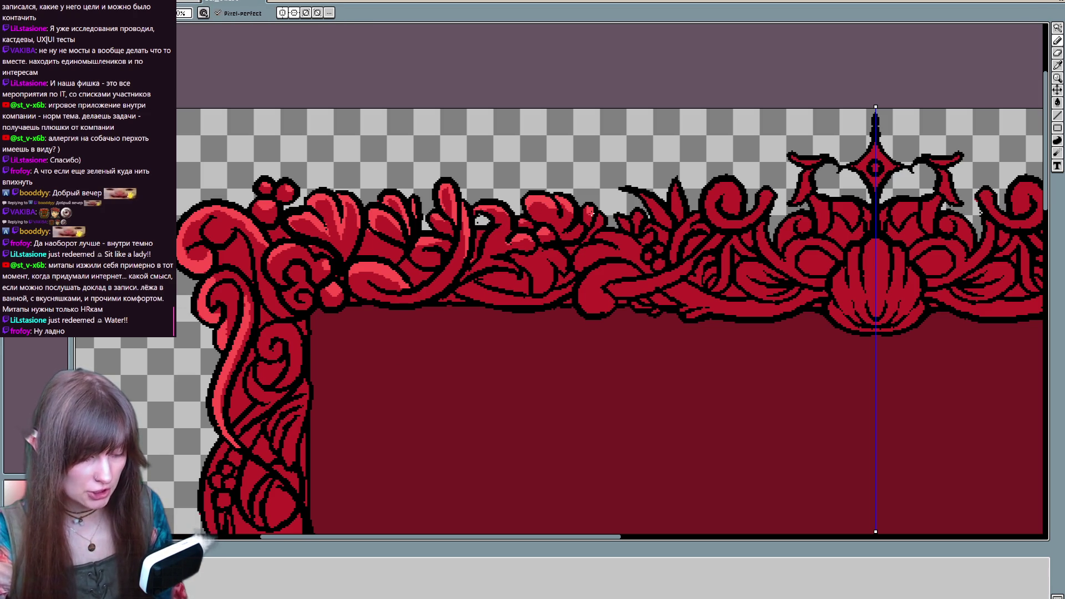
mouse_move(471, 281)
left_mouse_down()
mouse_move(546, 300)
mouse_move(631, 270)
left_mouse_up()
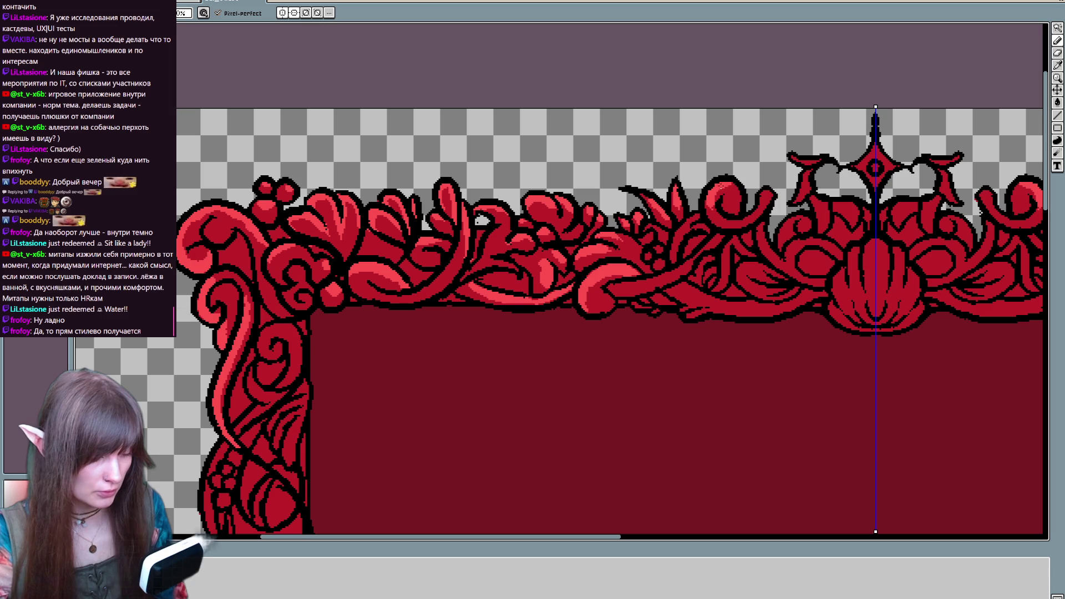
left_click_drag(764, 191, 404, 435)
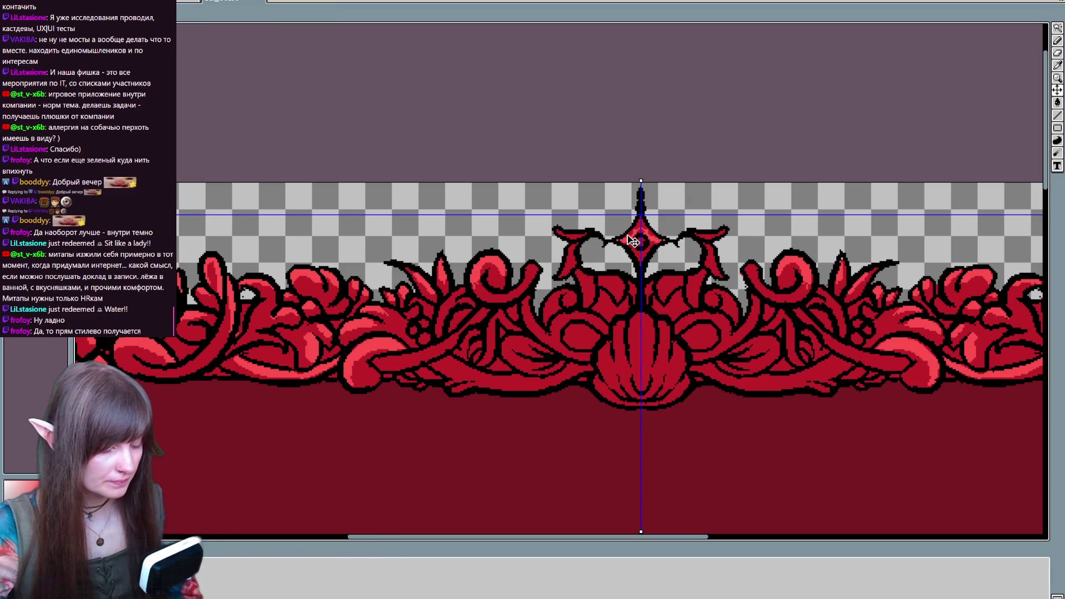
Paint mirrored light red highlights on the top-centre ornament's curls and central petal
left_click_drag(571, 233, 531, 185)
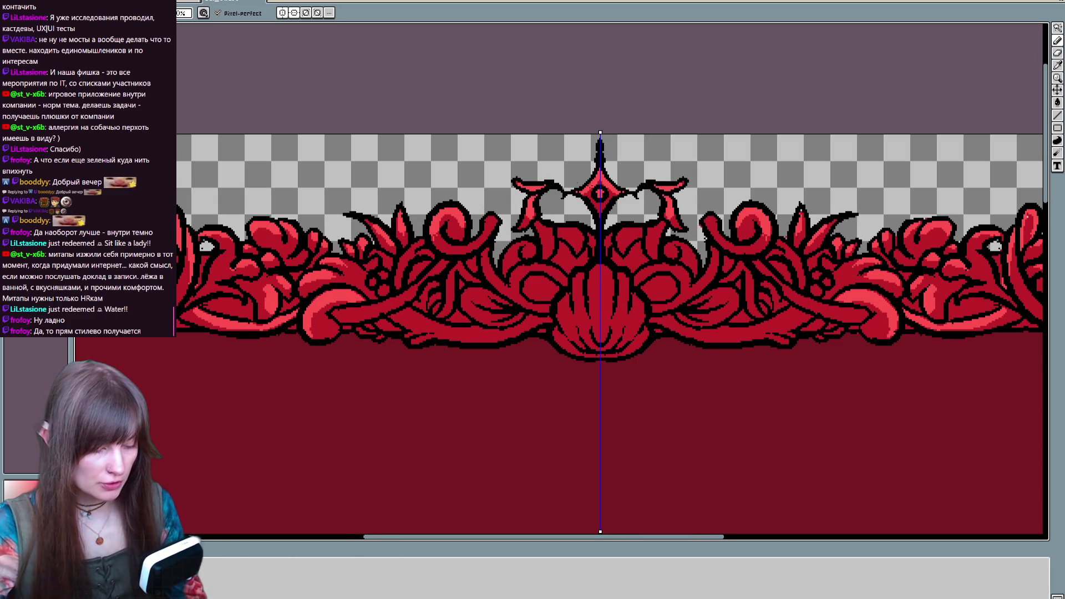
left_click_drag(536, 224, 575, 229)
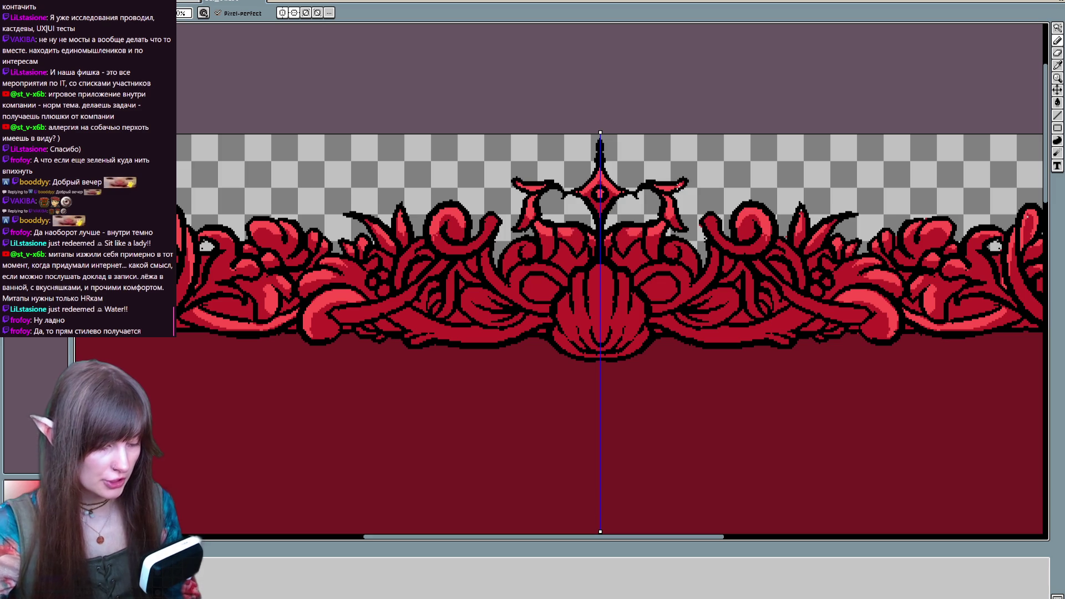
mouse_move(552, 269)
left_mouse_down()
mouse_move(508, 282)
mouse_move(532, 245)
left_mouse_up()
left_click_drag(477, 295, 479, 309)
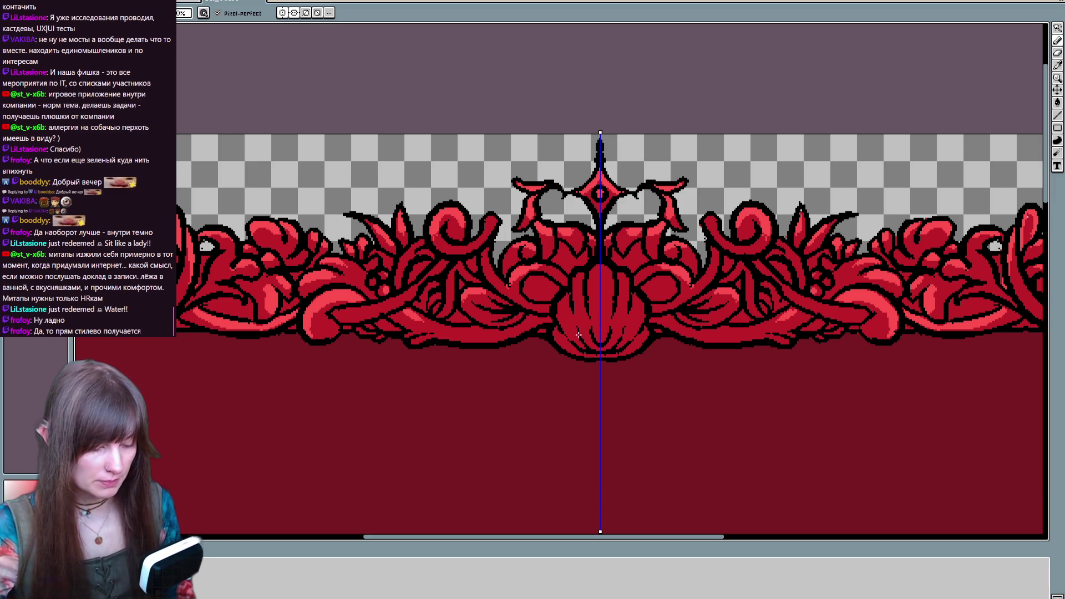
mouse_move(596, 267)
left_mouse_down()
mouse_move(601, 298)
mouse_move(580, 312)
mouse_move(577, 339)
left_mouse_up()
Undo stray grey pixels on the central petal and pan to the frame's top-left corner
key("e")
left_click_drag(580, 299, 582, 320)
key("ctrl+z")
key("b")
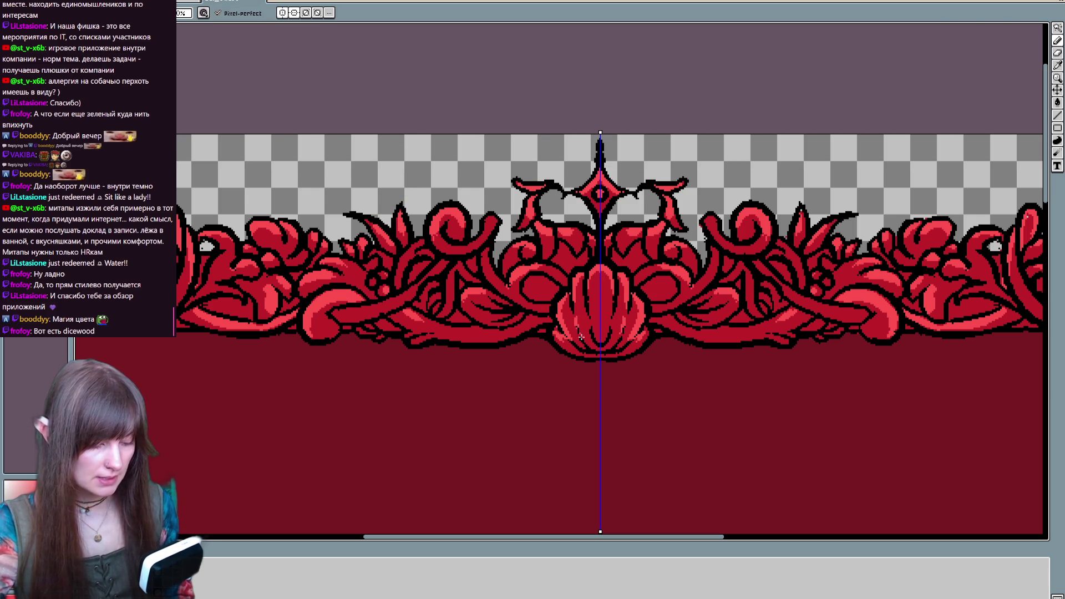
scroll(727, 348, "right", 3)
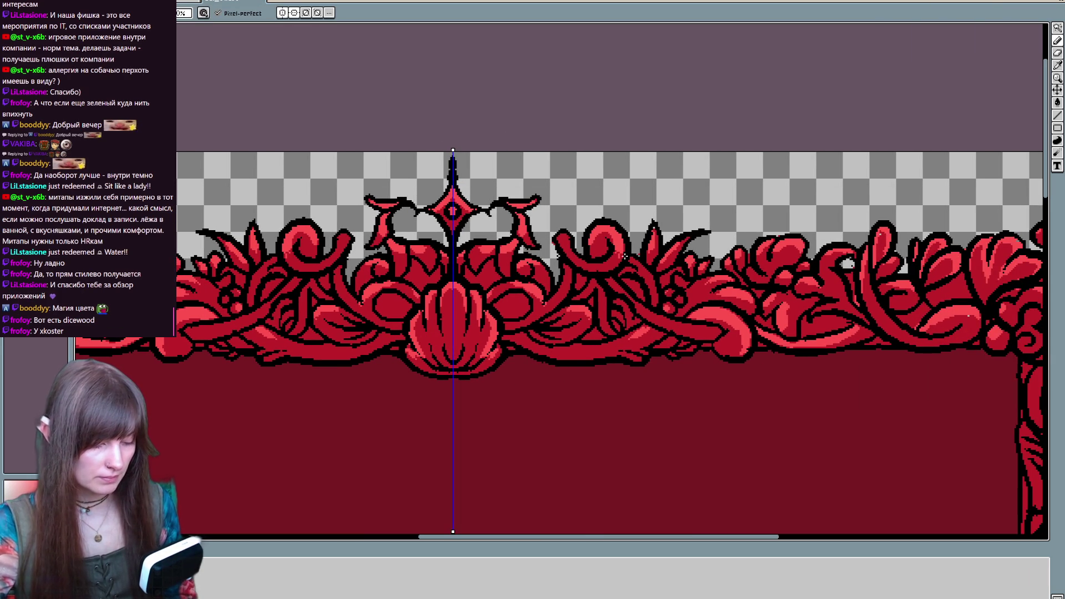
scroll(349, 421, "down", 2)
scroll(706, 301, "up", 2)
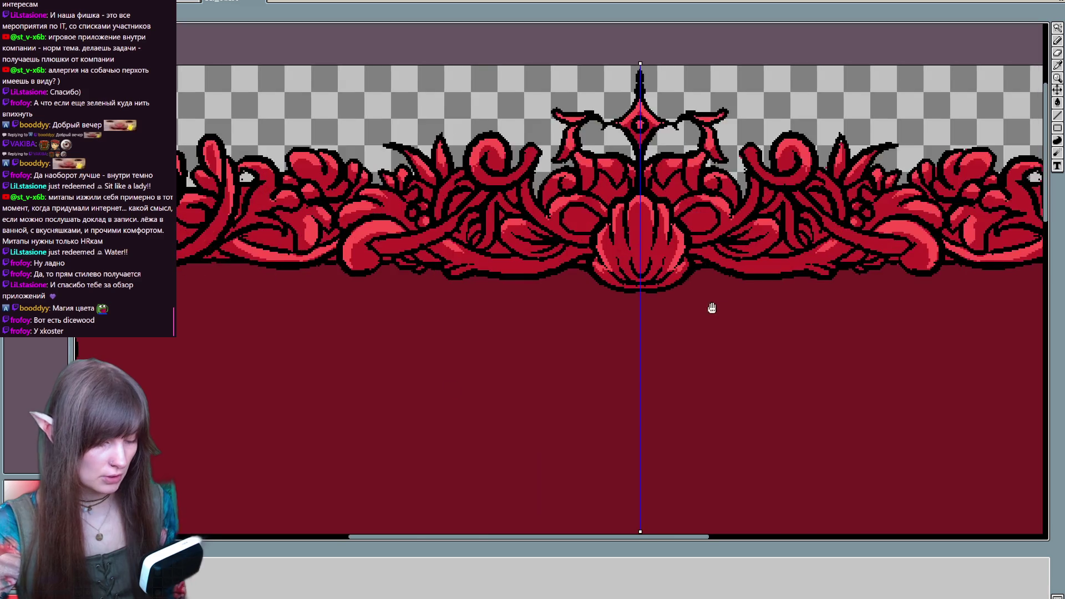
scroll(671, 267, "up", 2)
mouse_move(672, 267)
left_mouse_down()
mouse_move(533, 190)
mouse_move(528, 285)
mouse_move(500, 357)
mouse_move(457, 222)
left_mouse_up()
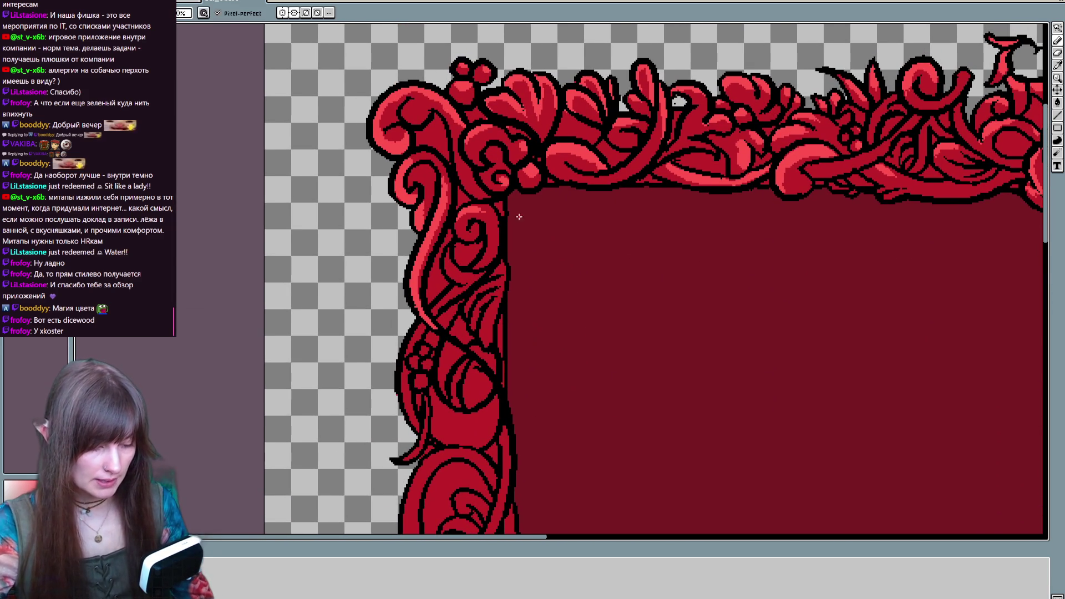
Pan along the left border toward the frame's top-left corner
left_click_drag(496, 223, 511, 180)
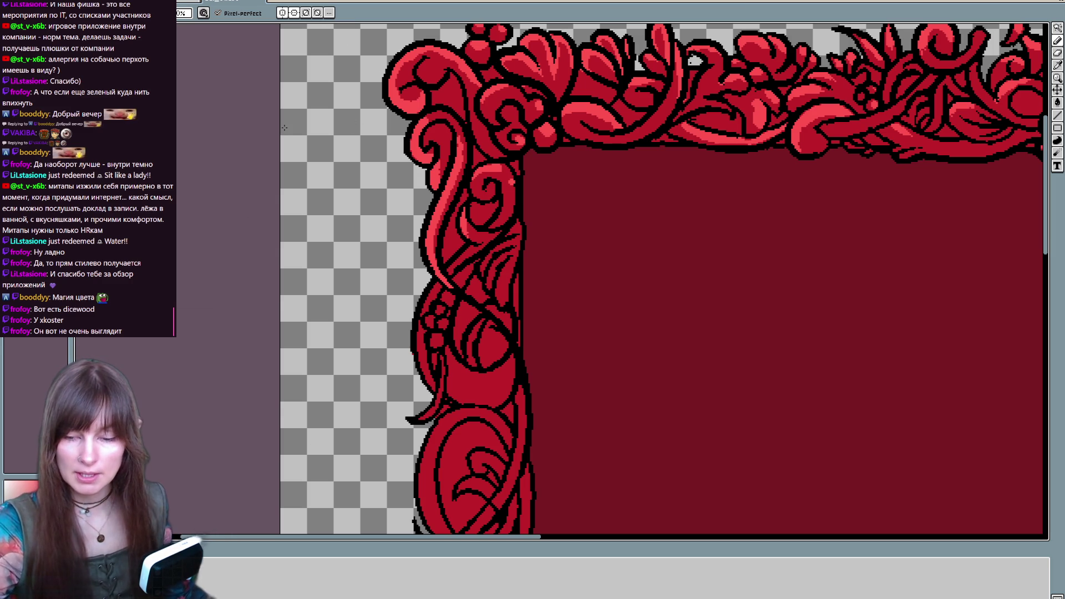
scroll(385, 370, "up", 5)
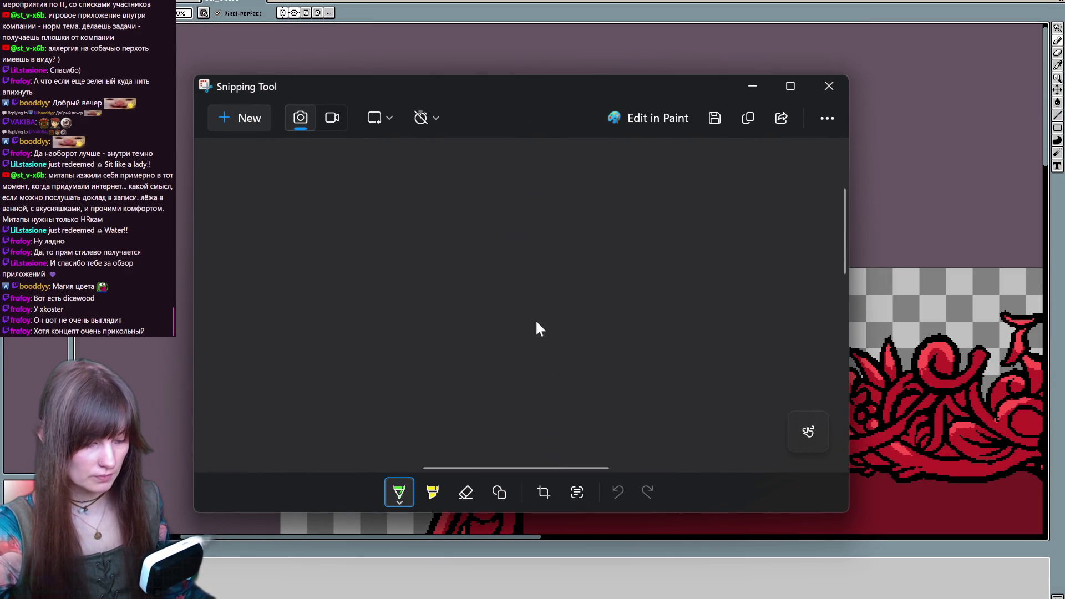
scroll(539, 309, "up", 3)
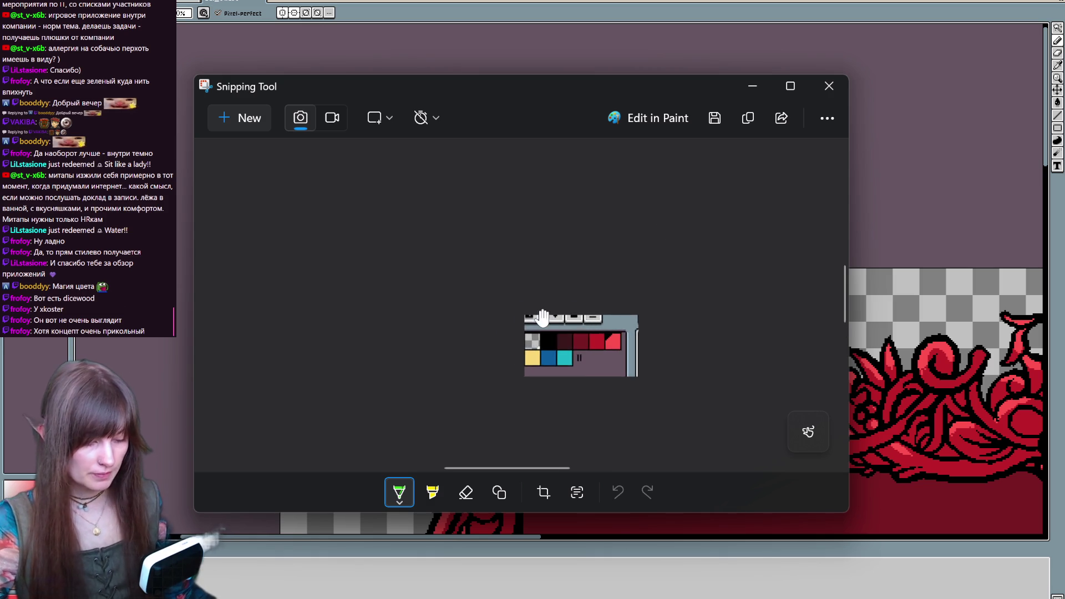
scroll(684, 378, "up", 2)
mouse_move(702, 427)
left_mouse_down()
mouse_move(560, 315)
mouse_move(517, 297)
left_mouse_up()
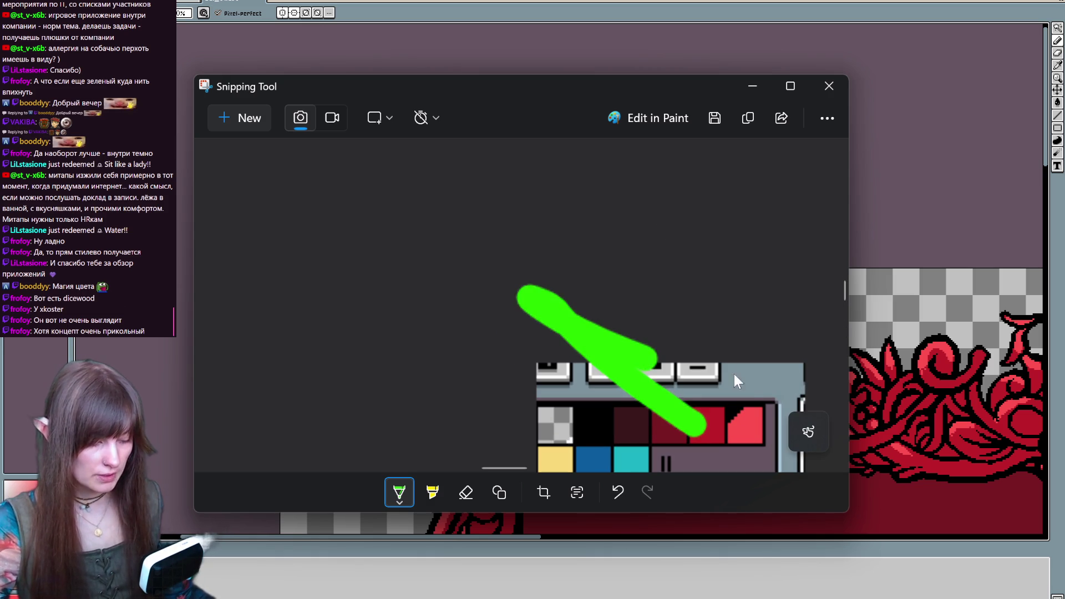
key("ctrl+z")
left_click_drag(677, 412, 653, 390)
key("ctrl+z")
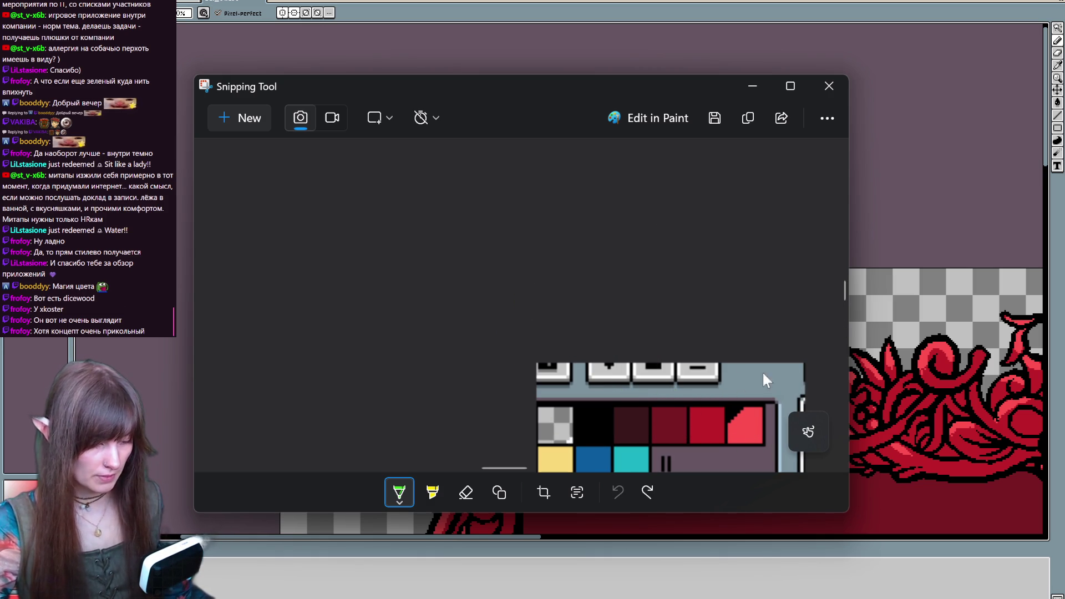
scroll(704, 373, "down", 3)
left_click_drag(514, 466, 527, 467)
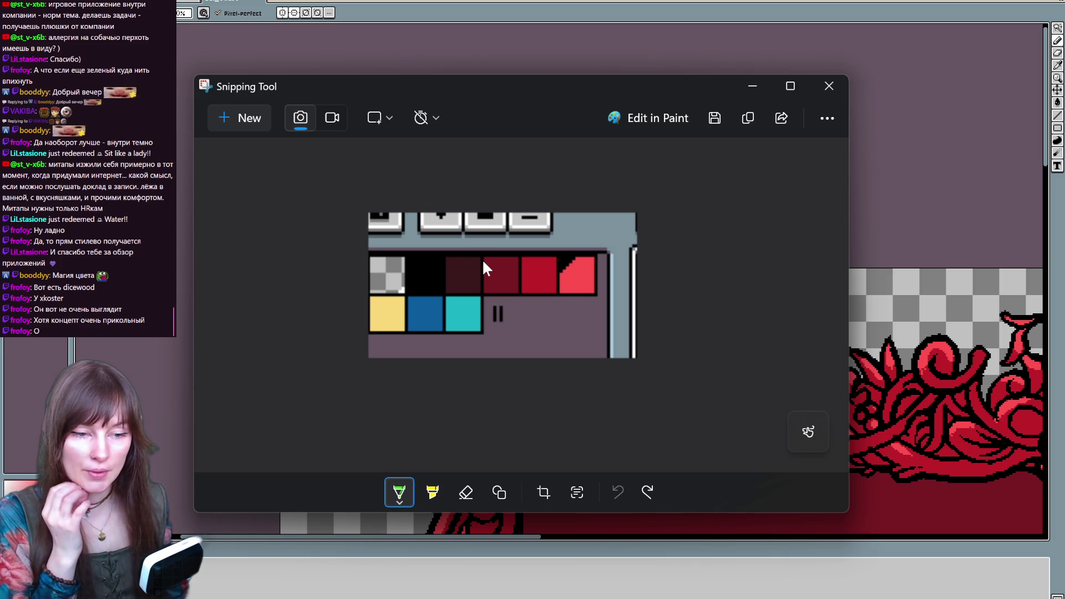
left_click(830, 87)
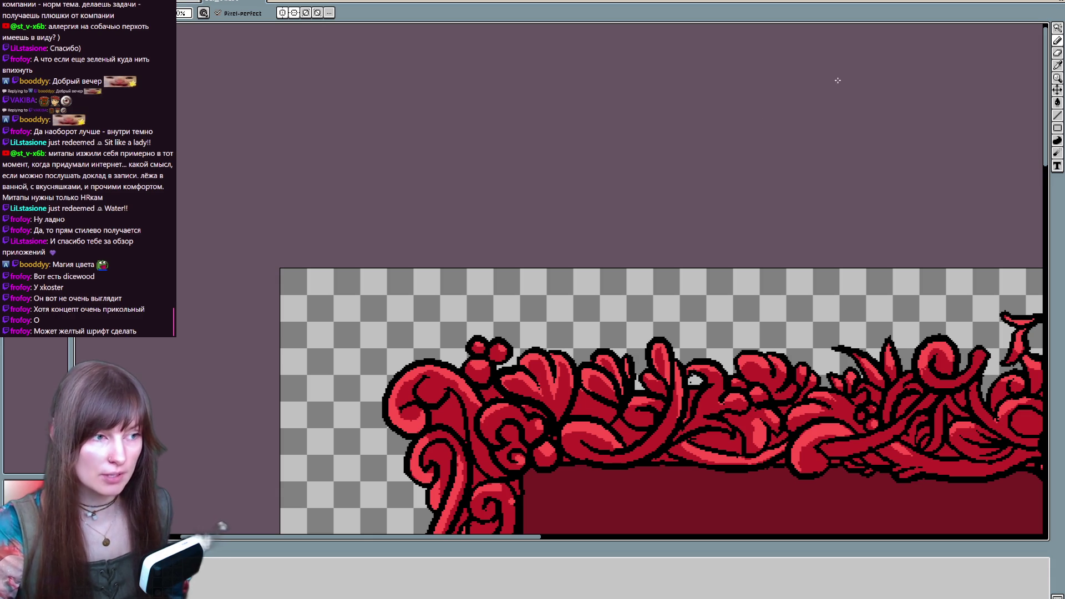
Centre the frame in view and mark out a text box in the panel's upper-left
scroll(813, 272, "down", 5)
scroll(887, 333, "down", 1)
scroll(920, 348, "up", 3)
left_click_drag(820, 365, 604, 307)
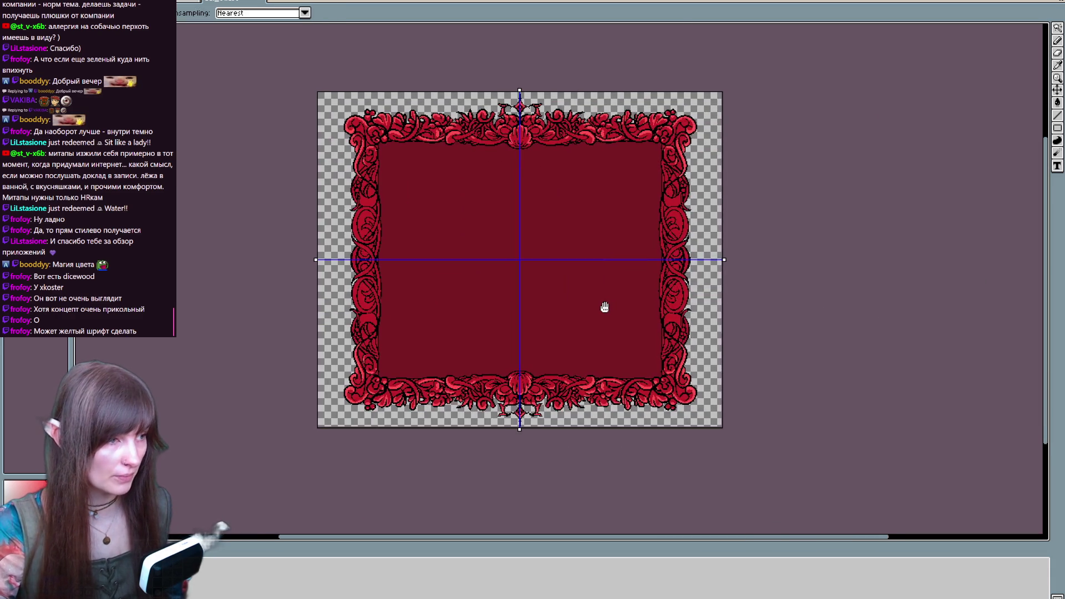
scroll(604, 307, "down", 2)
scroll(608, 269, "up", 4)
left_click_drag(502, 269, 403, 363)
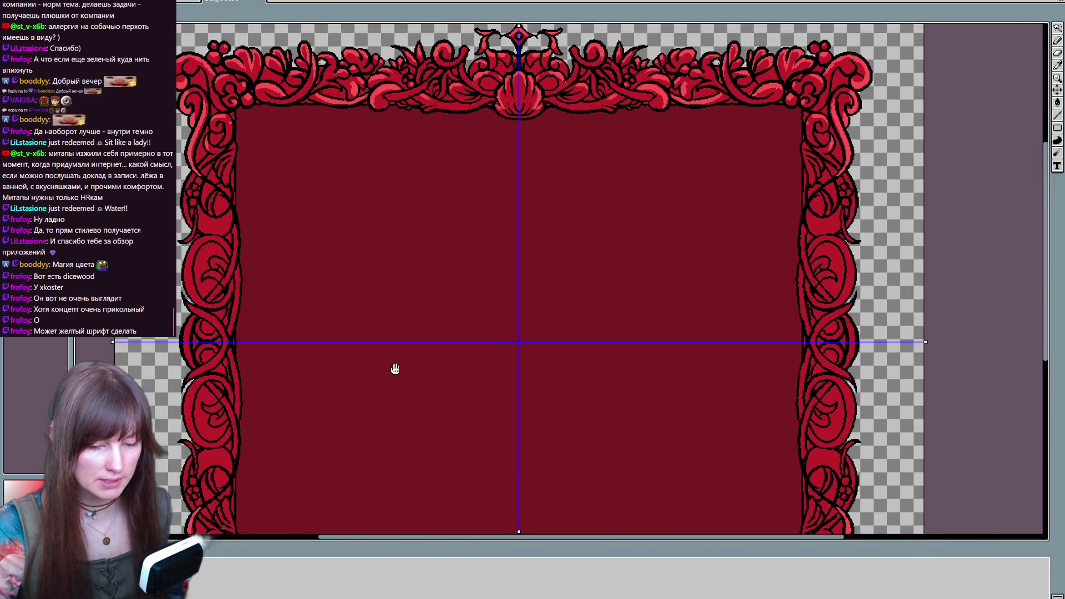
left_click_drag(288, 181, 326, 216)
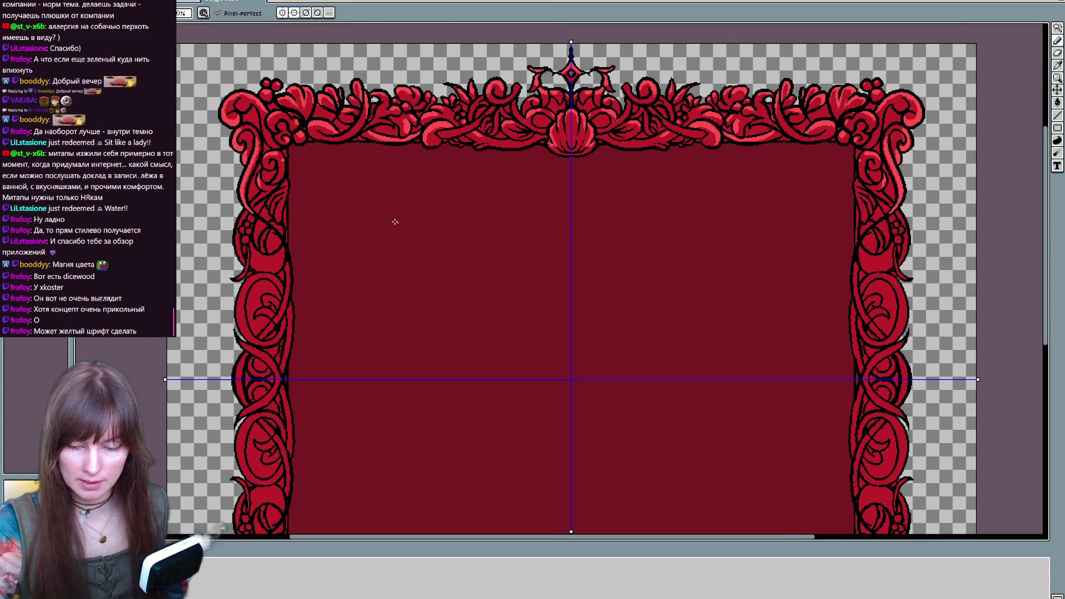
key("t")
left_click_drag(333, 171, 544, 274)
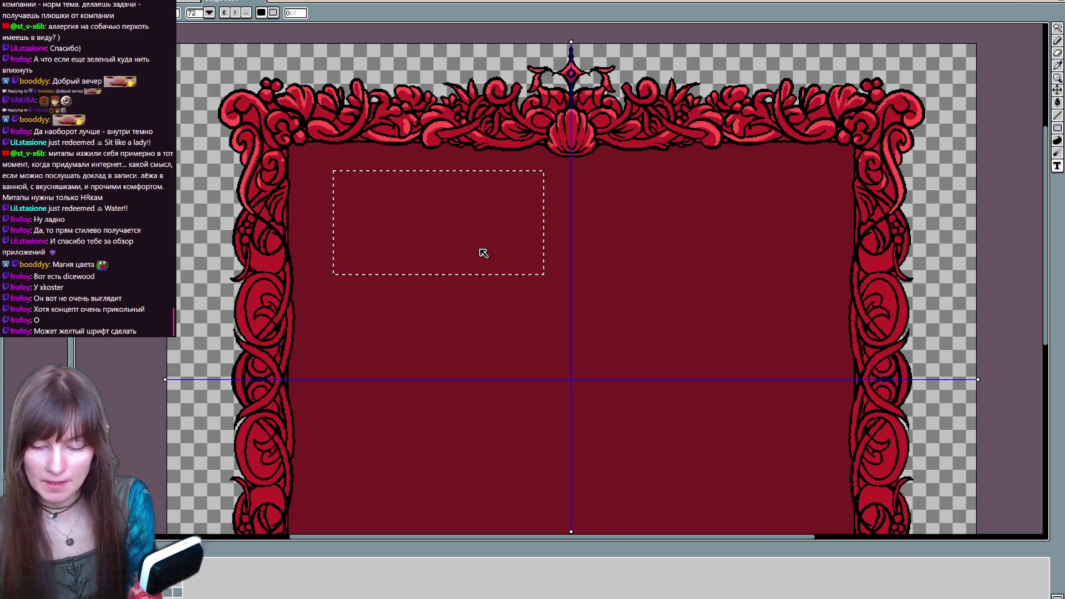
type("Helo")
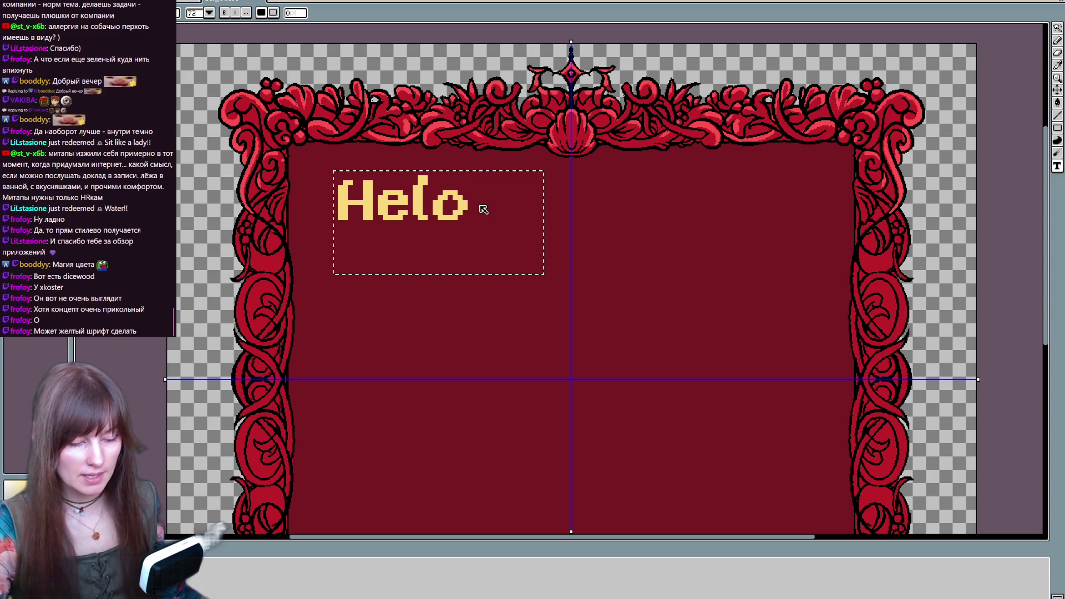
left_click_drag(478, 209, 330, 215)
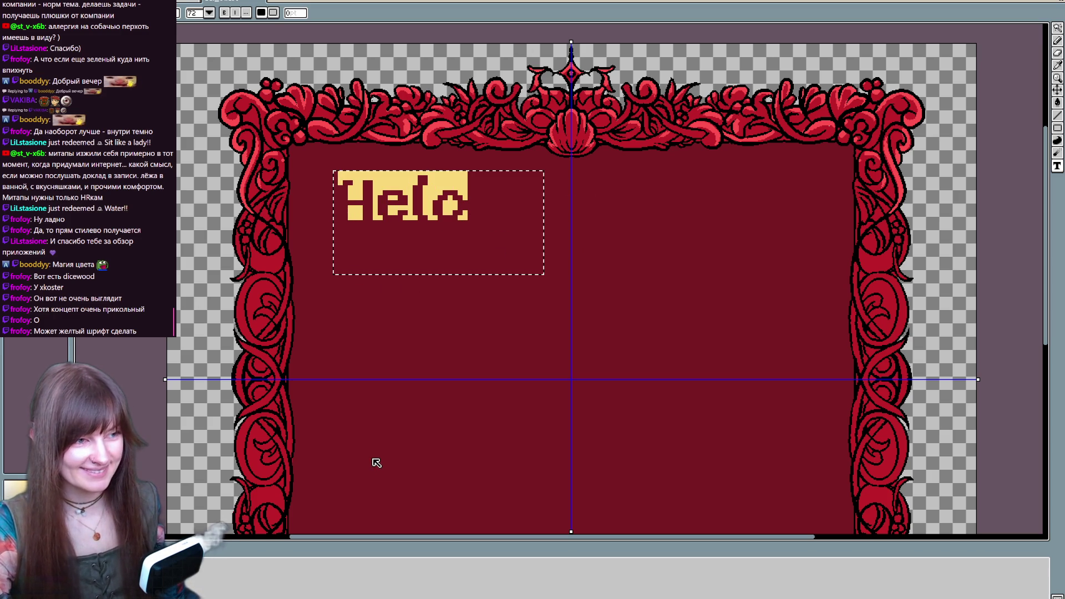
key("Delete")
key("Escape")
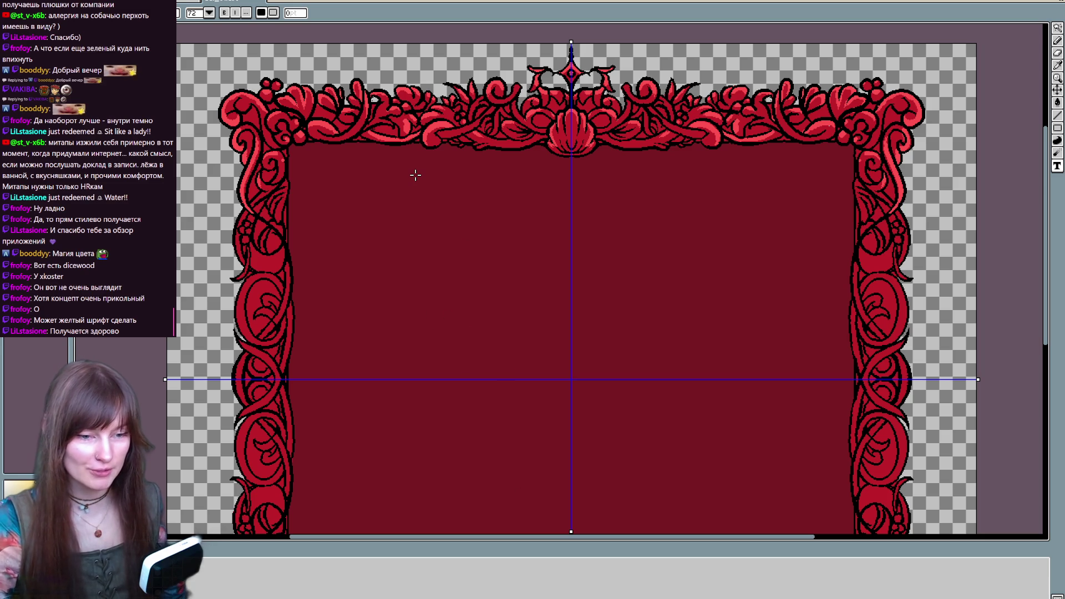
Zoom to the top-left corner and extend the light red highlight down the left swirl
mouse_move(453, 153)
left_mouse_down()
mouse_move(527, 344)
mouse_move(521, 311)
mouse_move(557, 315)
left_mouse_up()
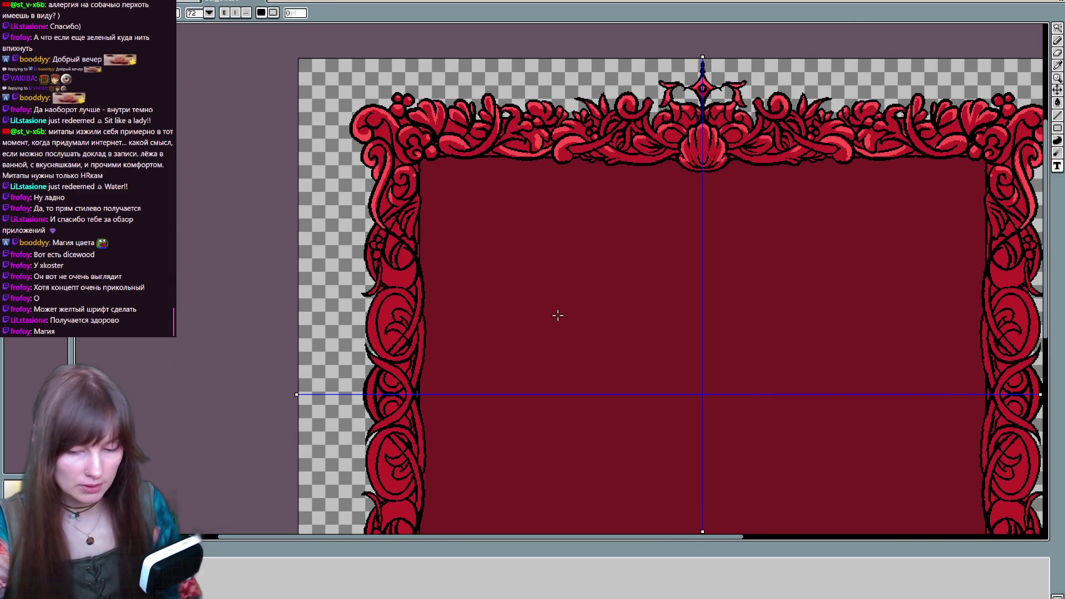
scroll(558, 315, "up", 1)
scroll(556, 314, "up", 3)
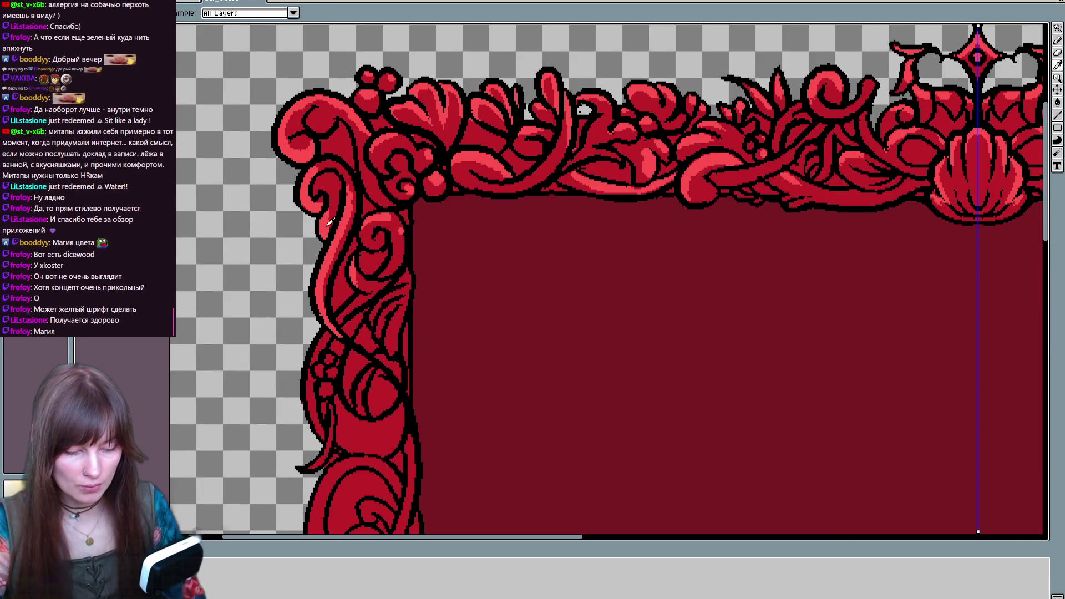
key("b")
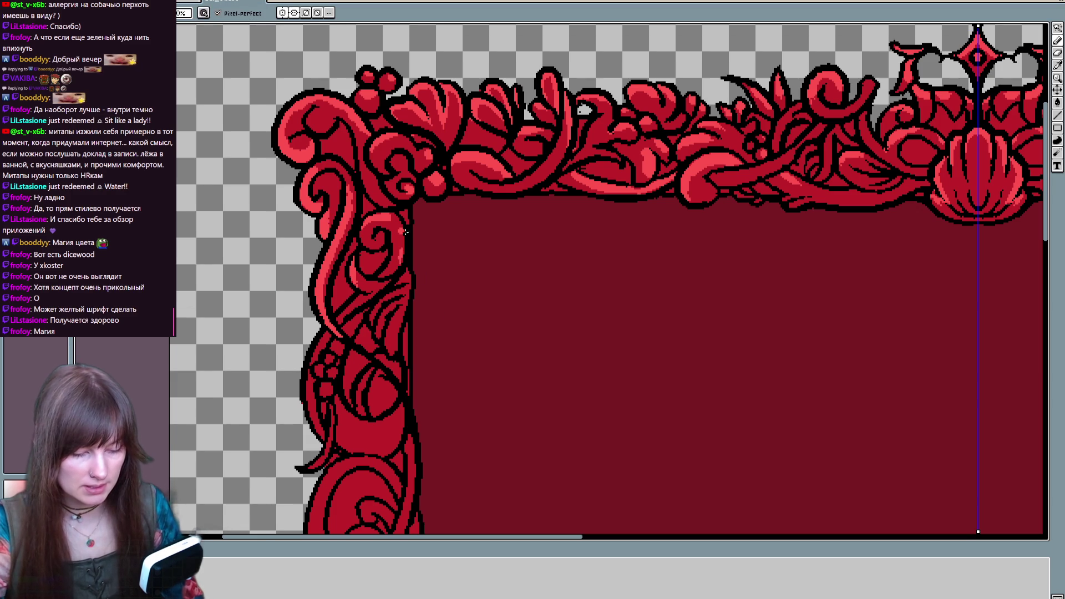
scroll(410, 261, "down", 2)
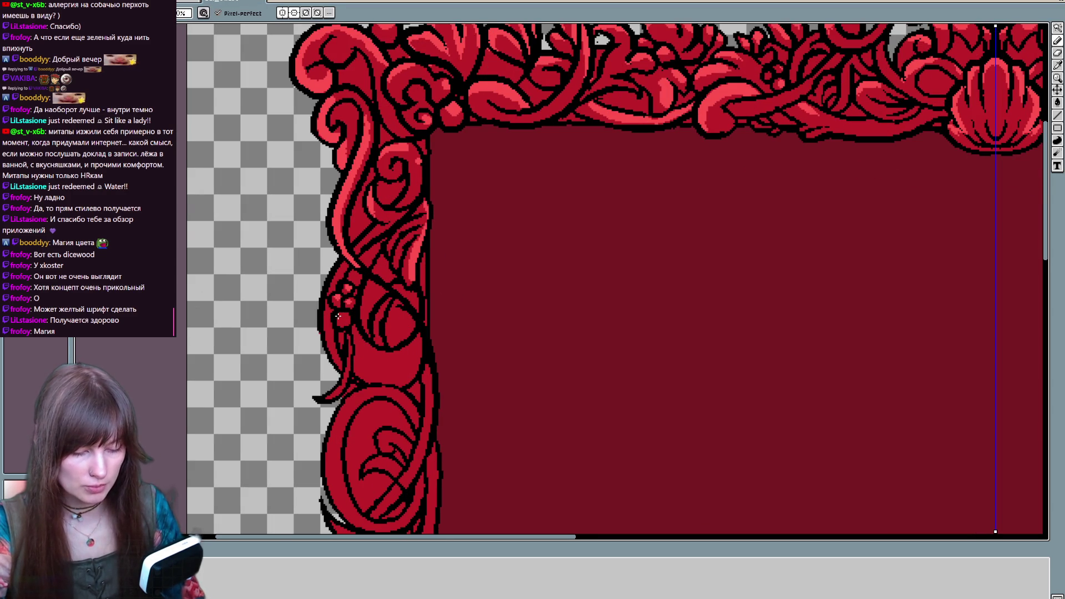
scroll(366, 283, "down", 1)
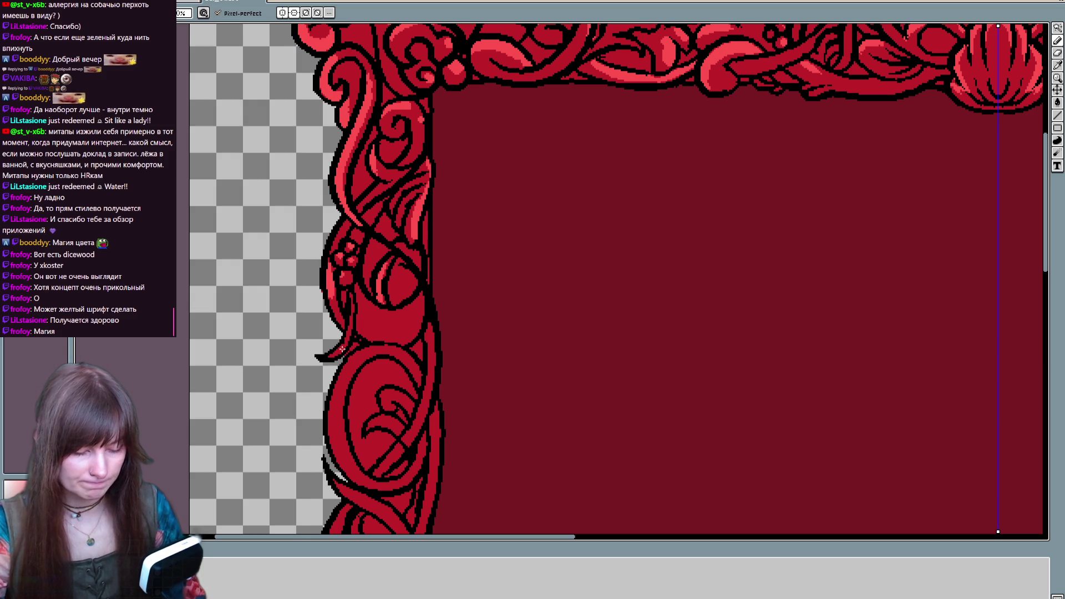
scroll(346, 353, "down", 2)
key("b")
left_click_drag(357, 289, 344, 384)
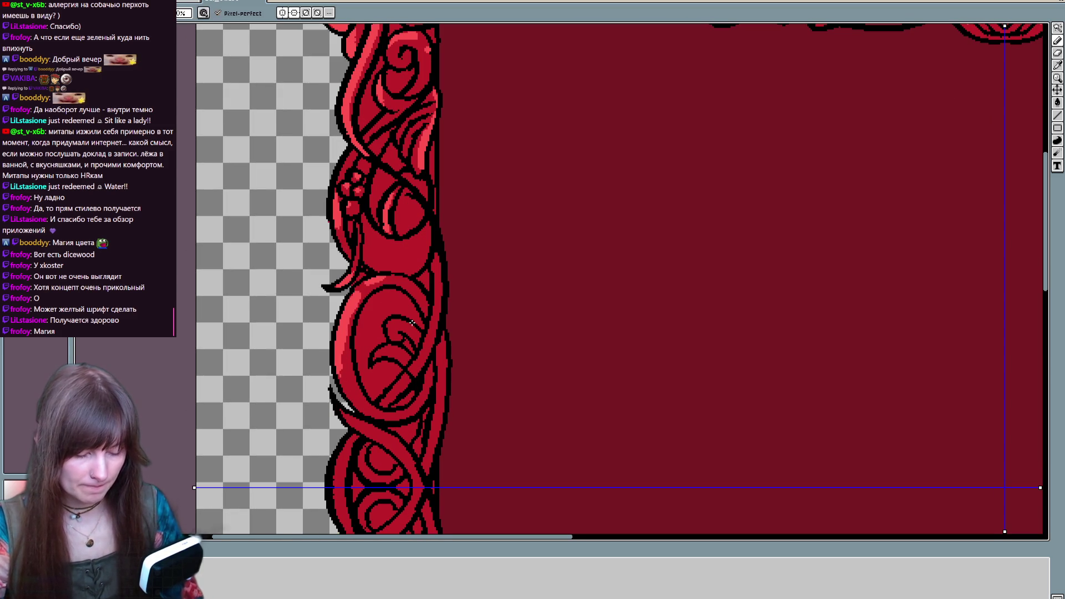
scroll(436, 333, "down", 2)
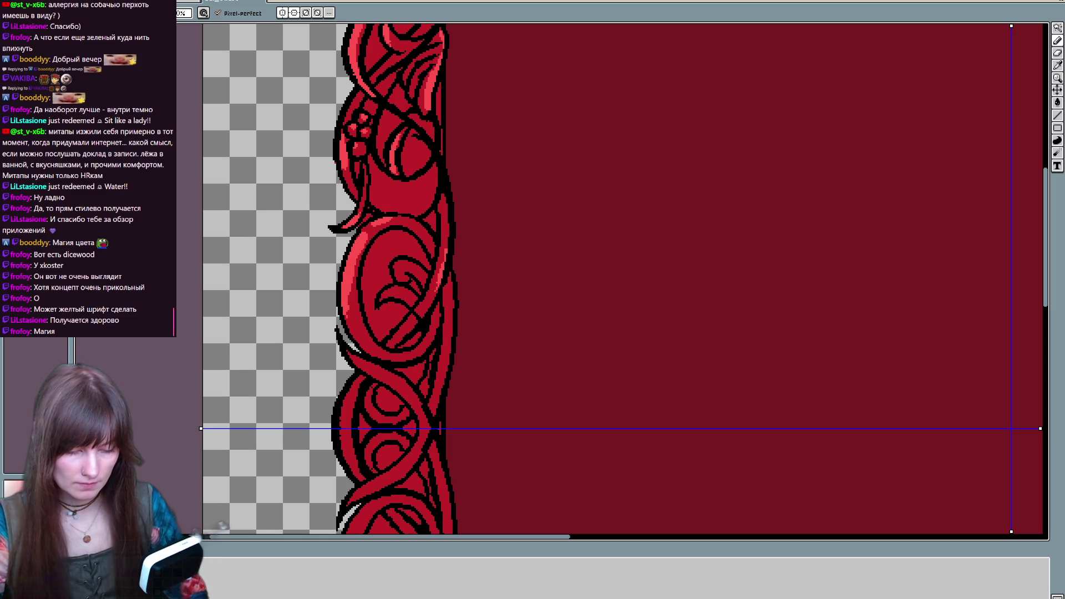
key("e")
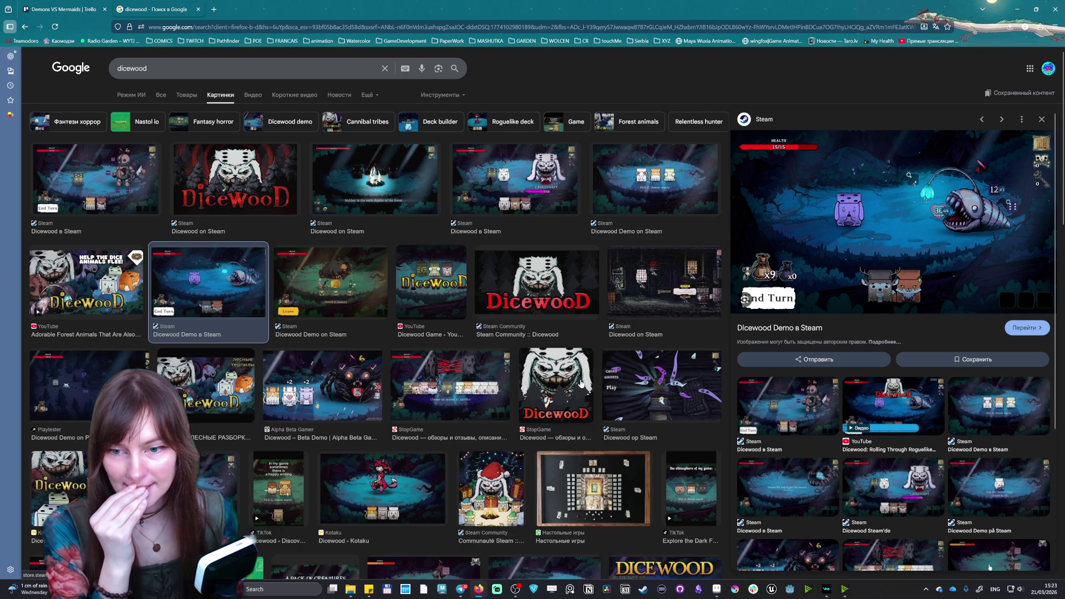
Browse Dicewood screenshot previews (Steam, Reroll scene, Kotaku), then start a new tab typing 'mizukich'
key("Right")
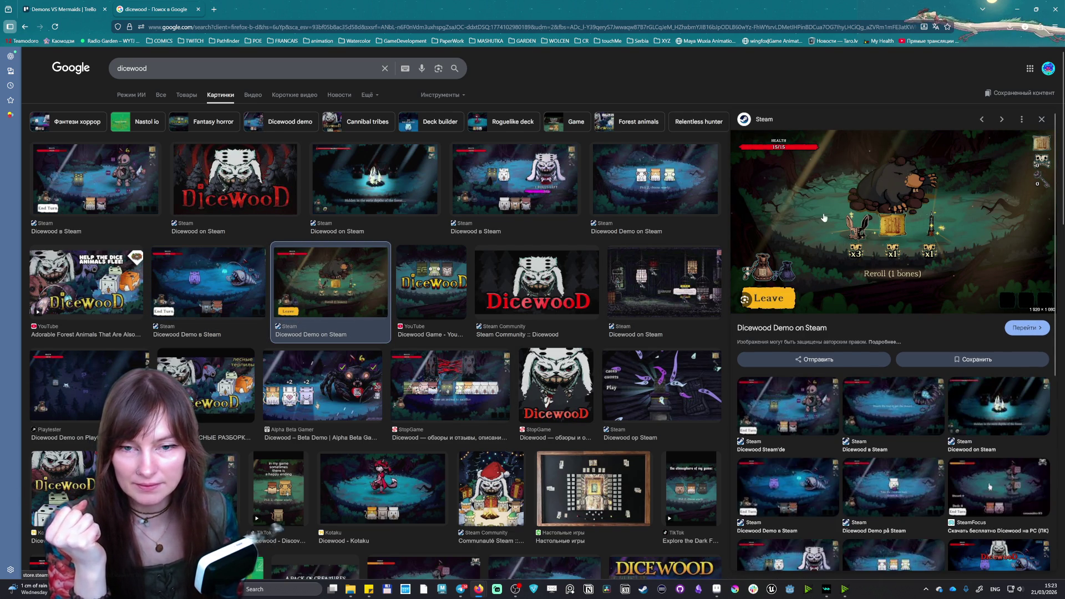
left_click(480, 207)
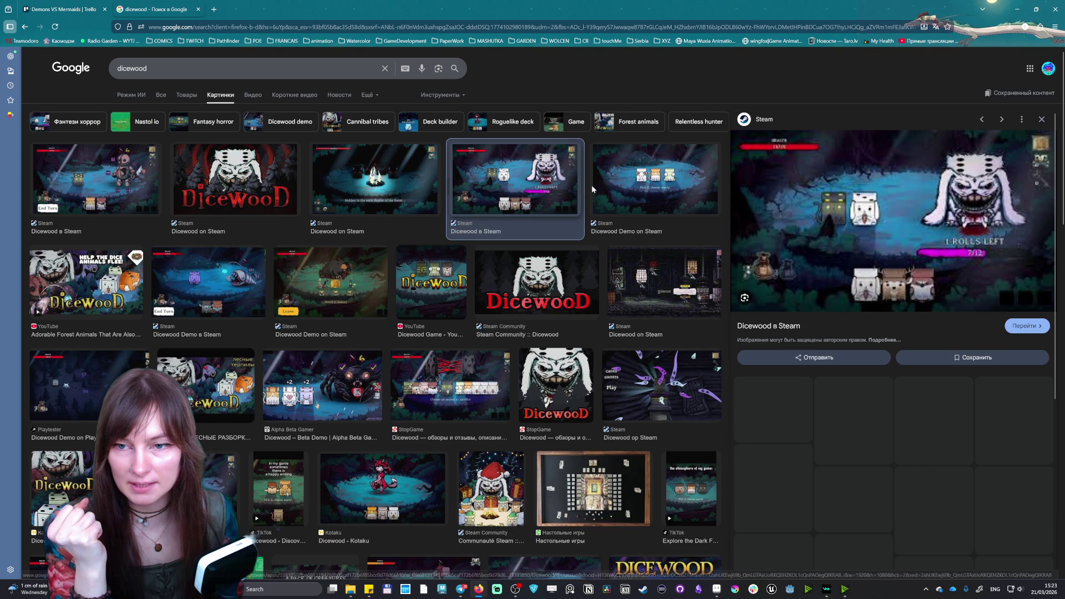
left_click(653, 182)
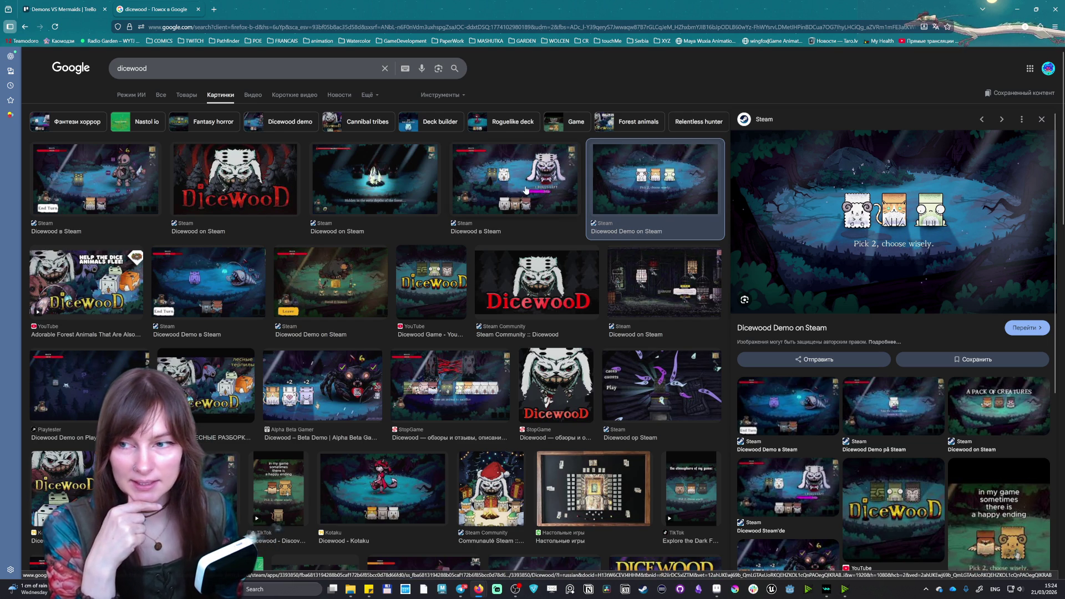
left_click(378, 286)
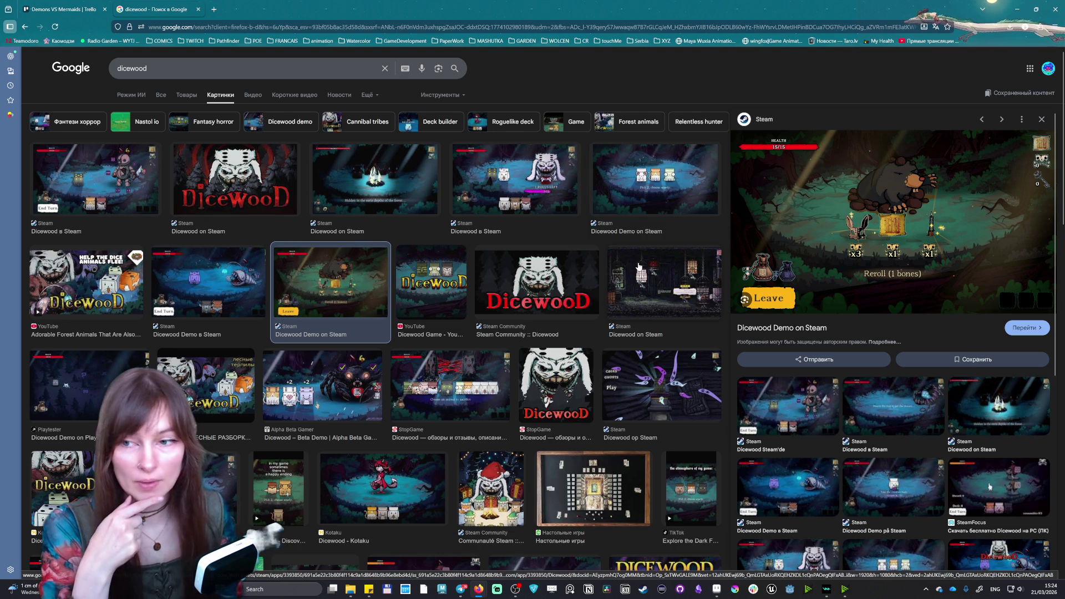
left_click(139, 169)
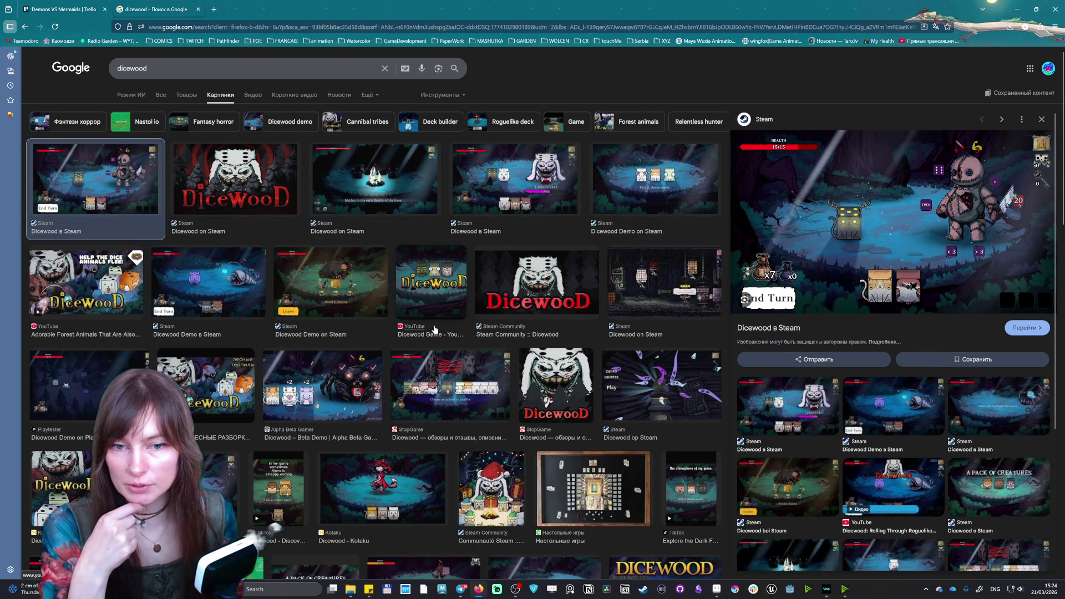
scroll(429, 329, "down", 1)
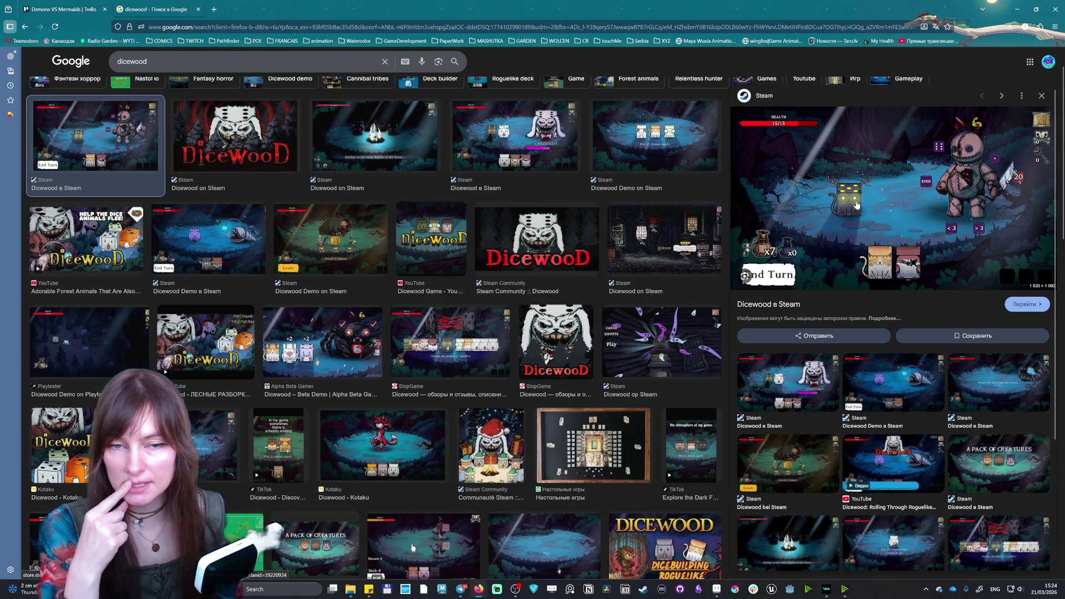
left_click(648, 358)
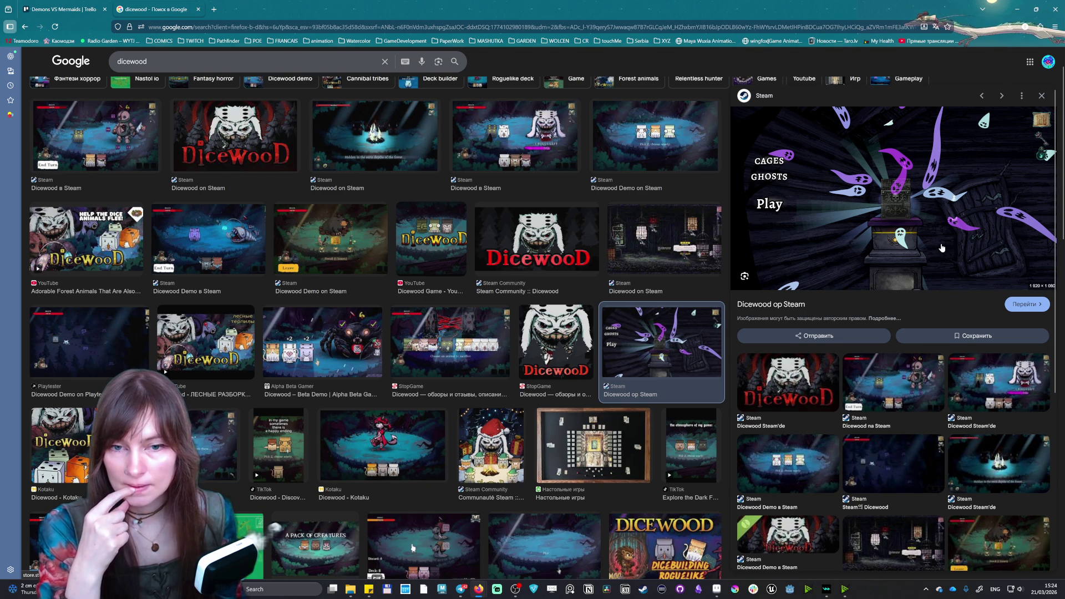
left_click(362, 452)
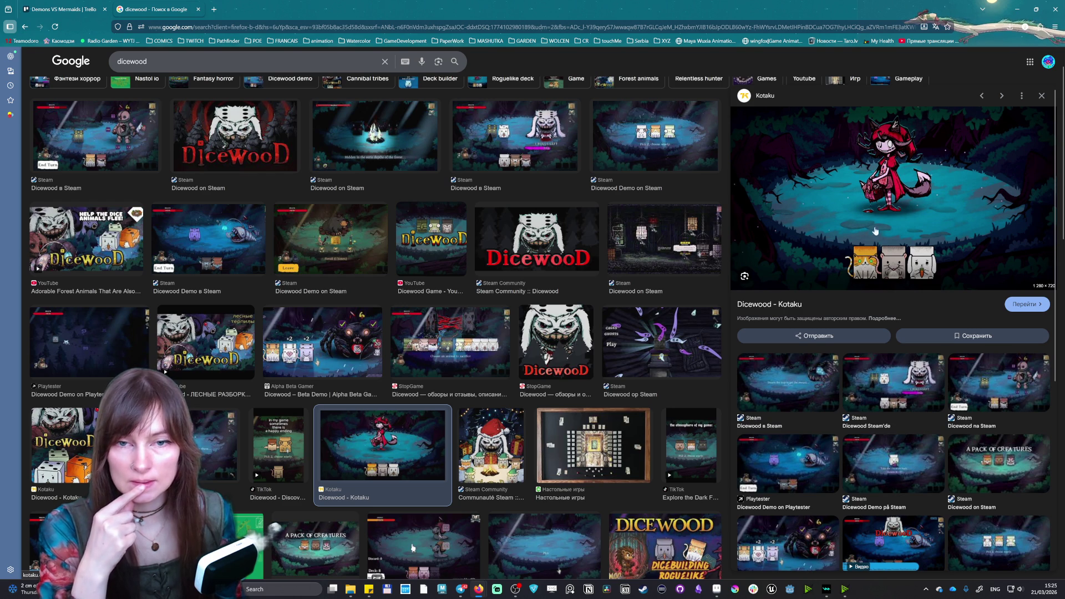
left_click(213, 9)
type("m")
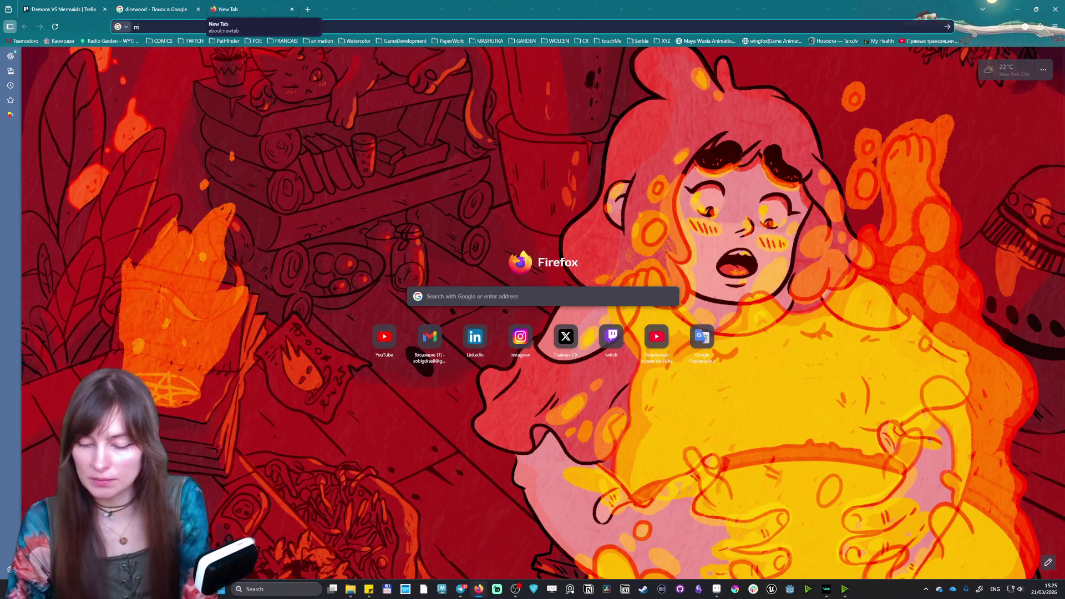
type("izu")
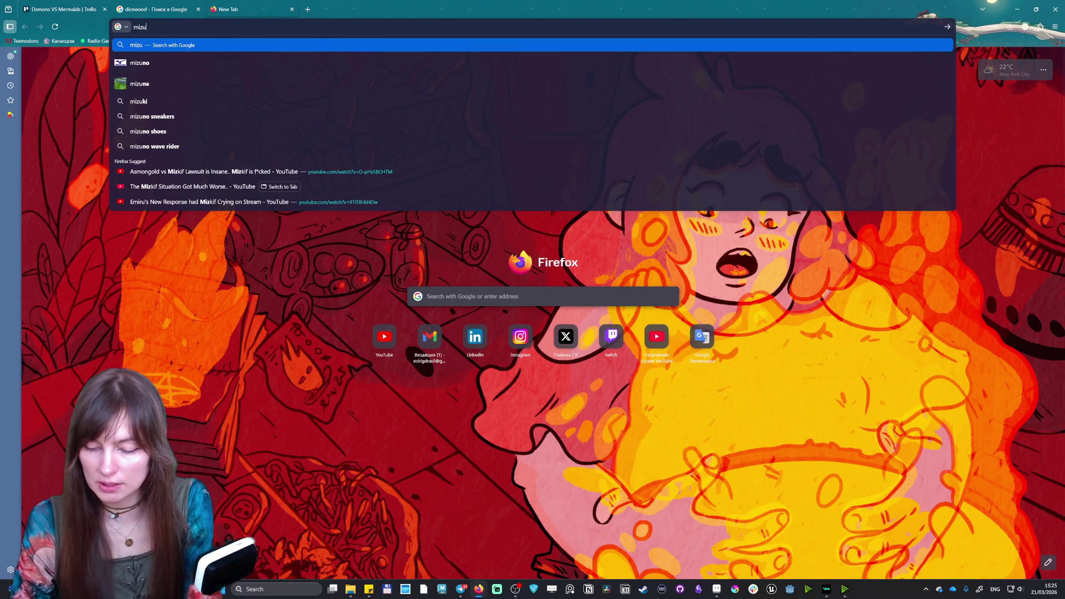
type("kich")
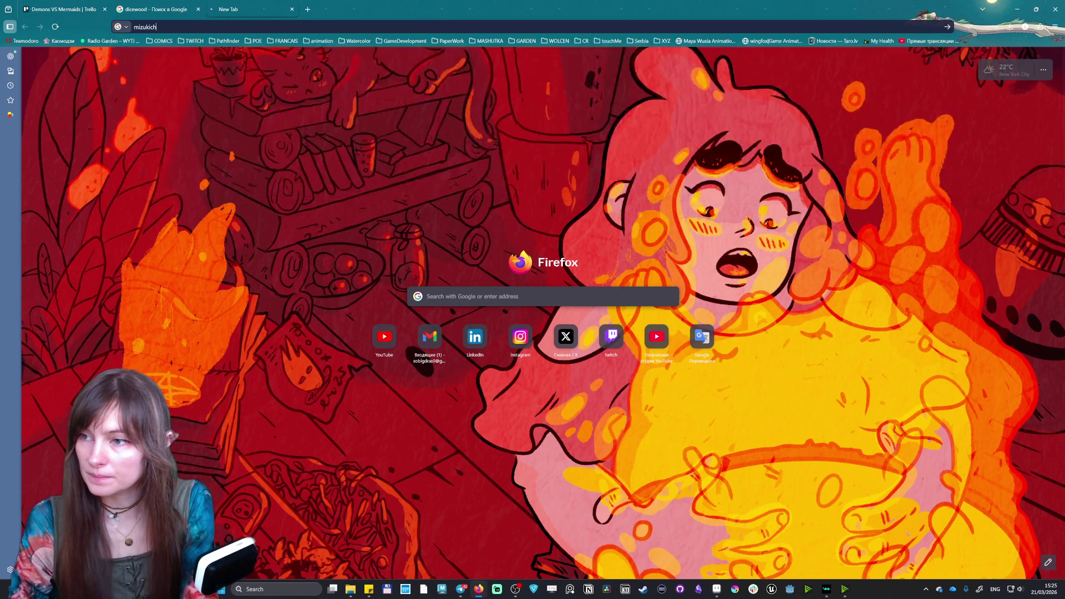
Search for 'mizukich' in image results and preview an image larger
key("Return")
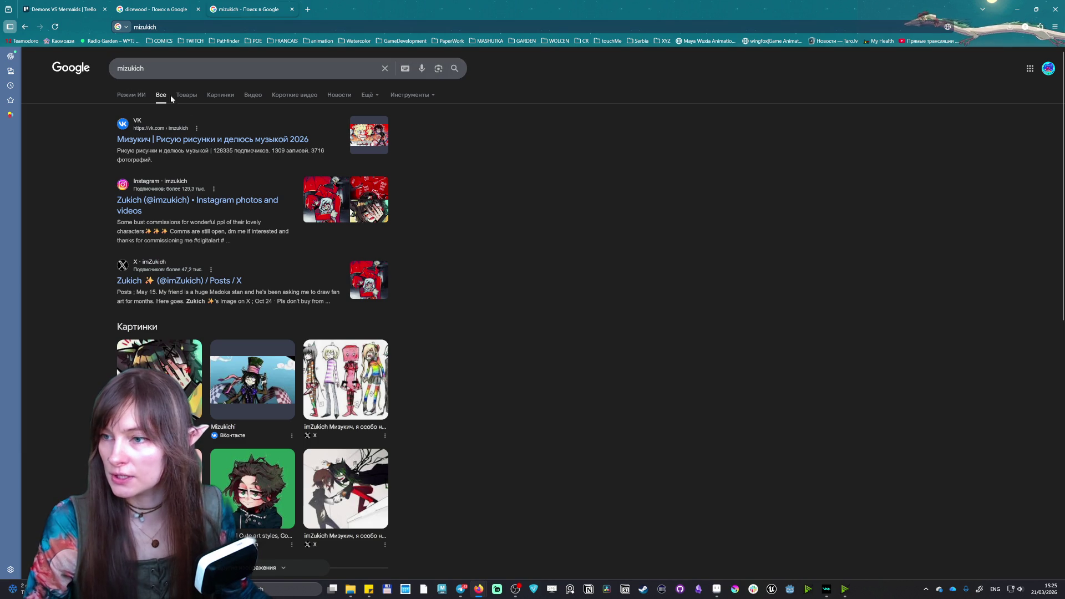
left_click(217, 96)
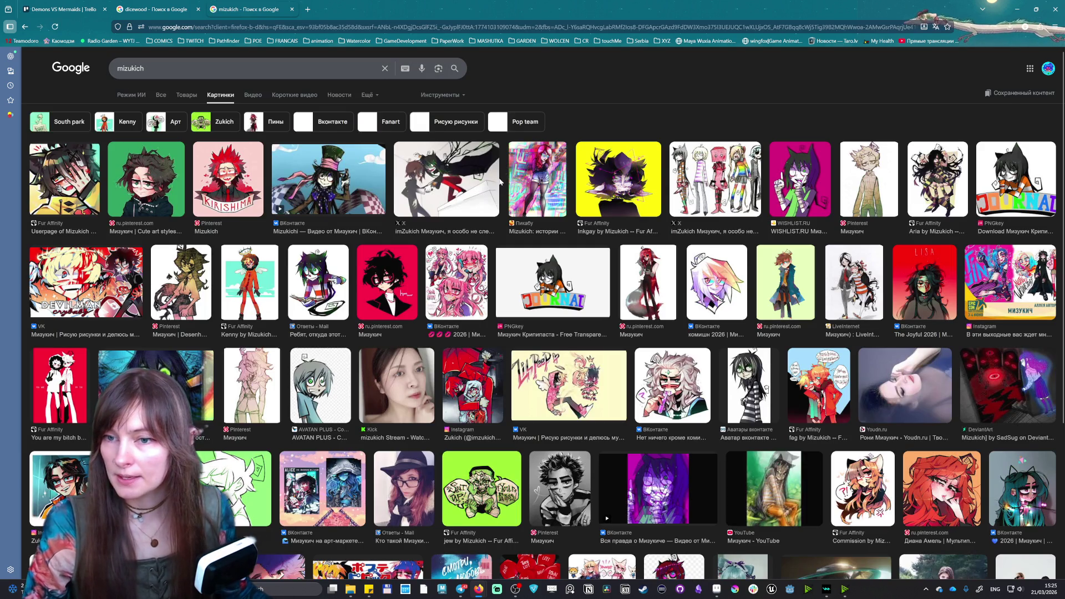
left_click(442, 194)
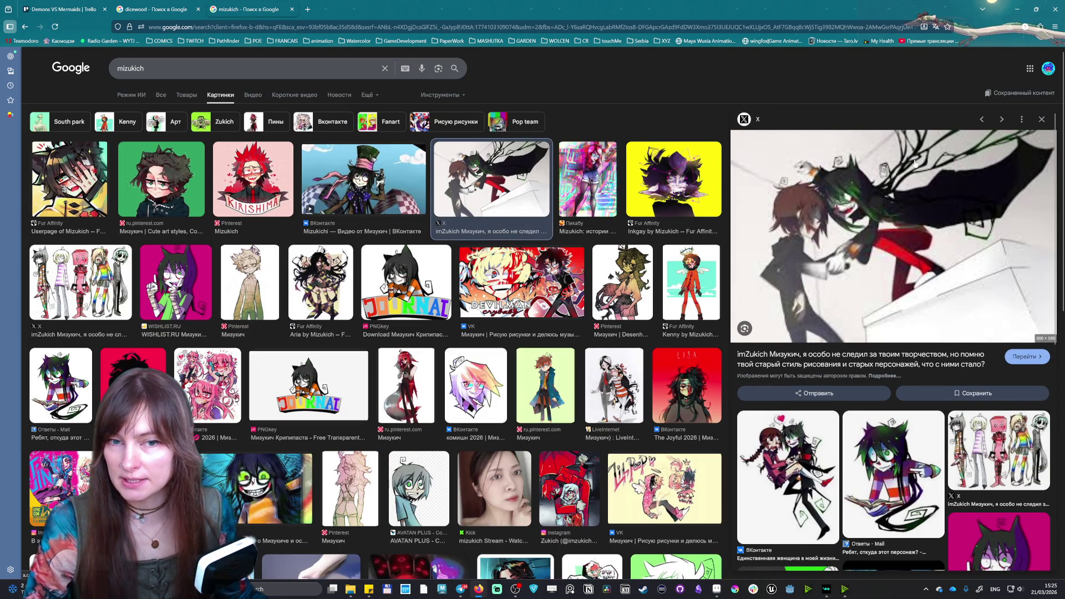
Back on the Dicewood results, scroll through and preview the StopGame Dicewood screenshot
left_click(153, 9)
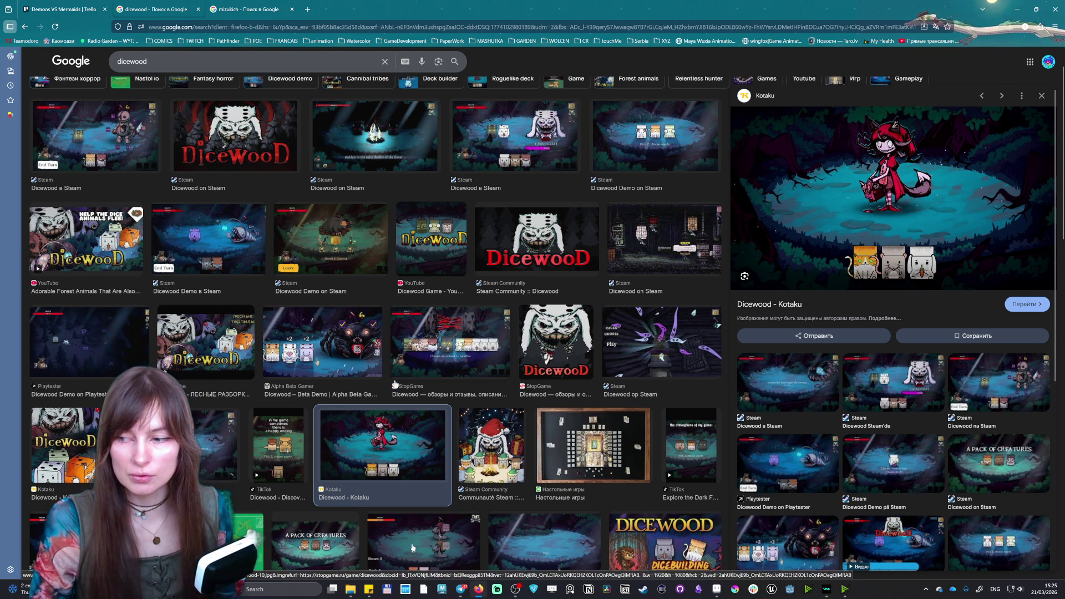
scroll(333, 408, "down", 4)
scroll(333, 408, "down", 2)
scroll(333, 409, "down", 2)
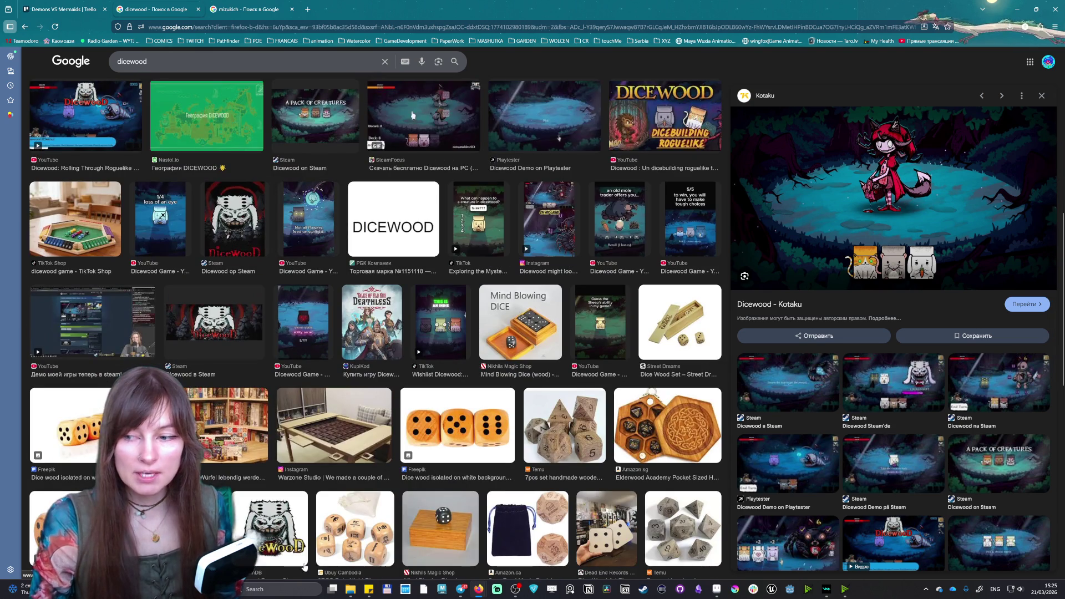
scroll(387, 380, "up", 4)
scroll(355, 391, "up", 5)
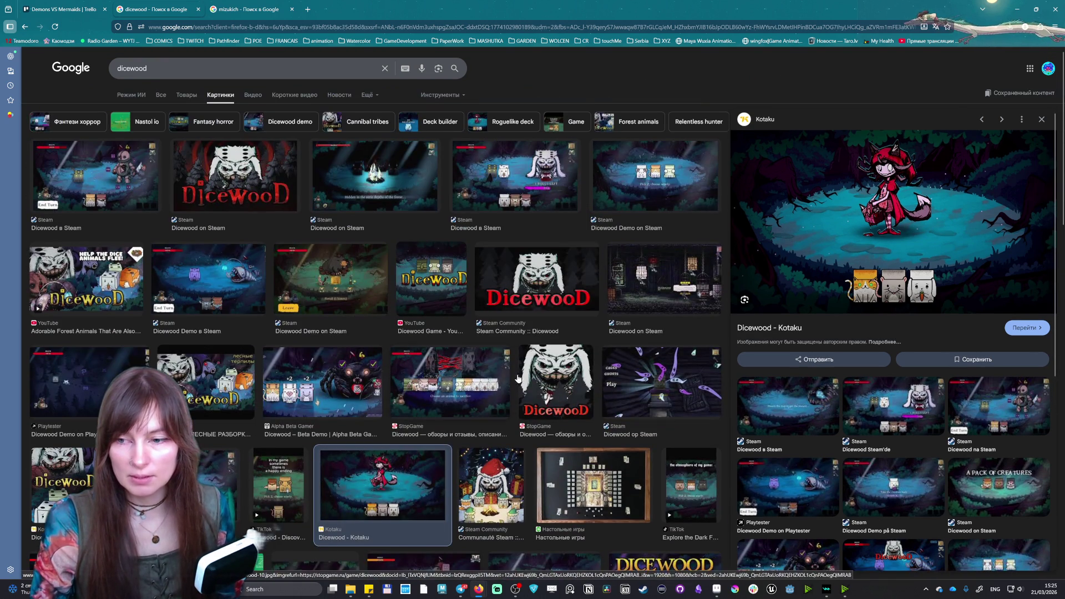
left_click(450, 383)
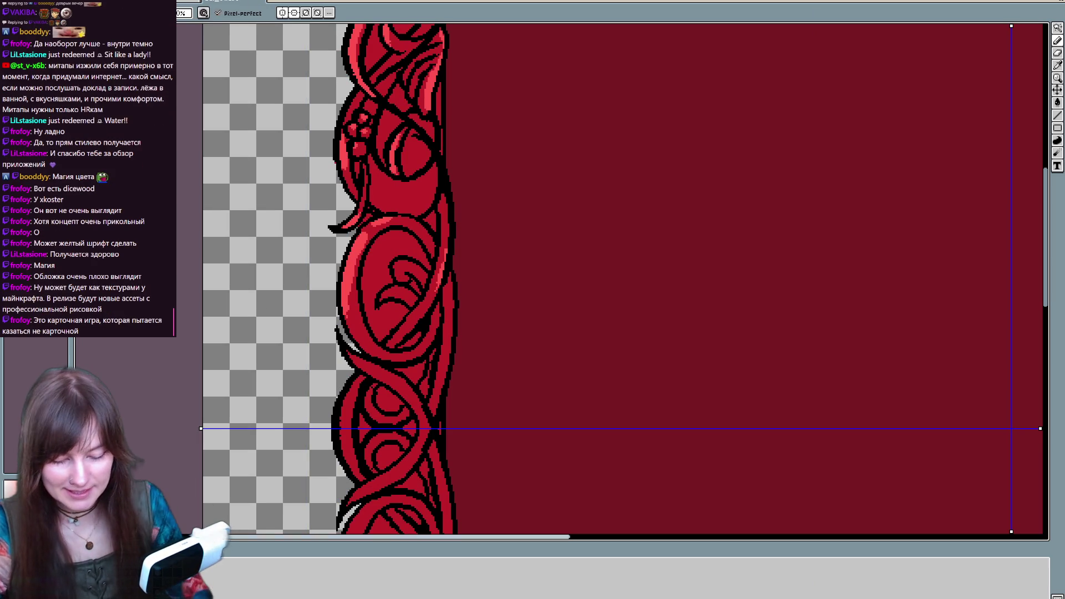
Paint lighter-red highlight pixels on the left border curl, then shift the view toward the top-left
left_click_drag(398, 271, 400, 266)
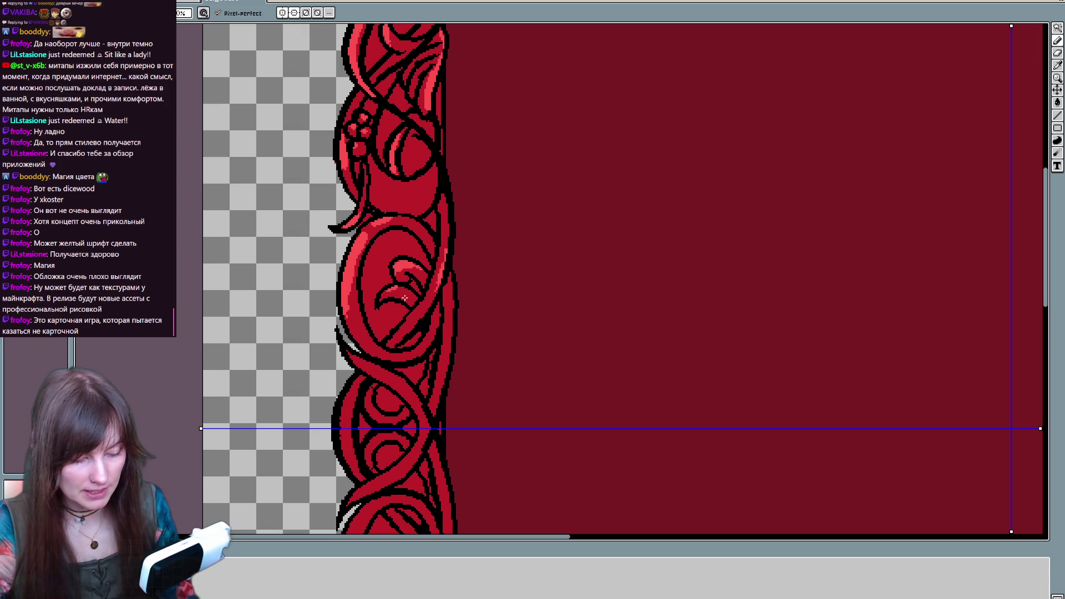
scroll(416, 298, "up", 3)
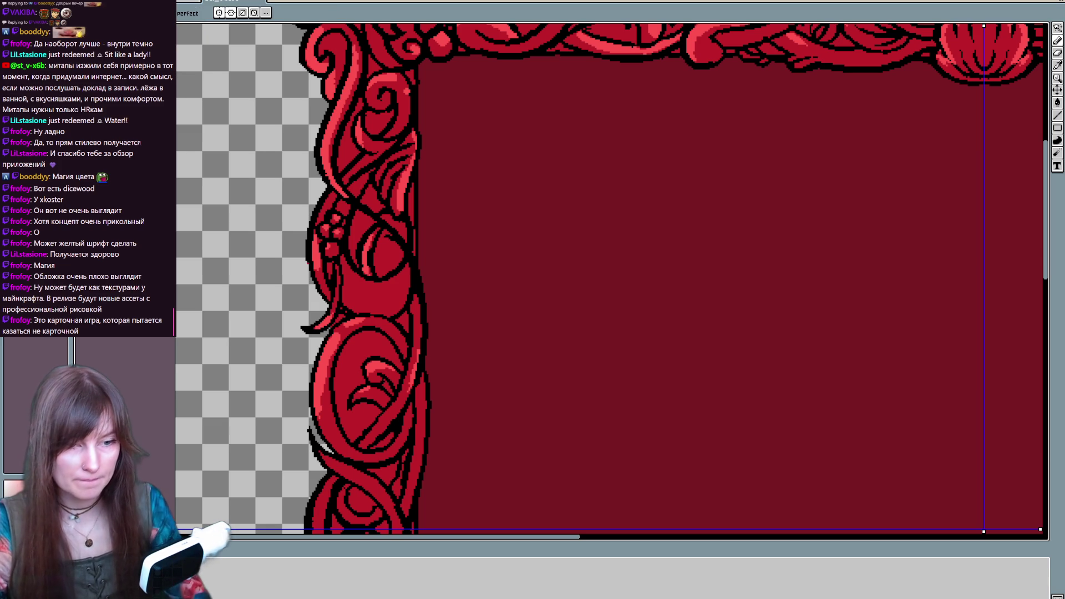
mouse_move(386, 382)
left_mouse_down()
mouse_move(410, 321)
mouse_move(381, 424)
mouse_move(380, 285)
mouse_move(384, 424)
mouse_move(372, 418)
mouse_move(388, 319)
left_mouse_up()
key("space")
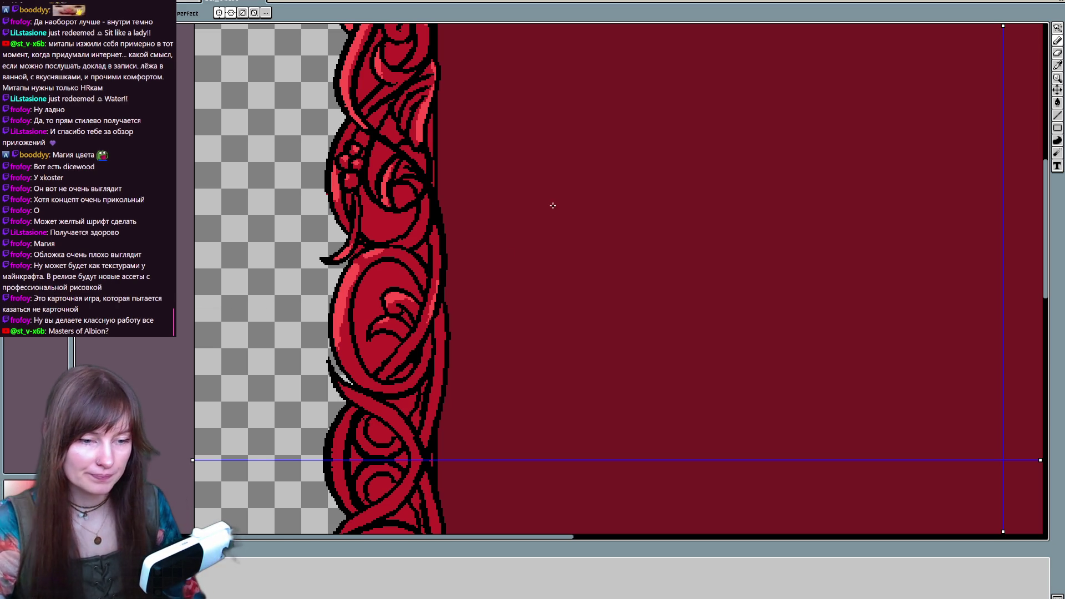
scroll(534, 345, "down", 3)
scroll(527, 266, "left", 2)
scroll(471, 266, "up", 1)
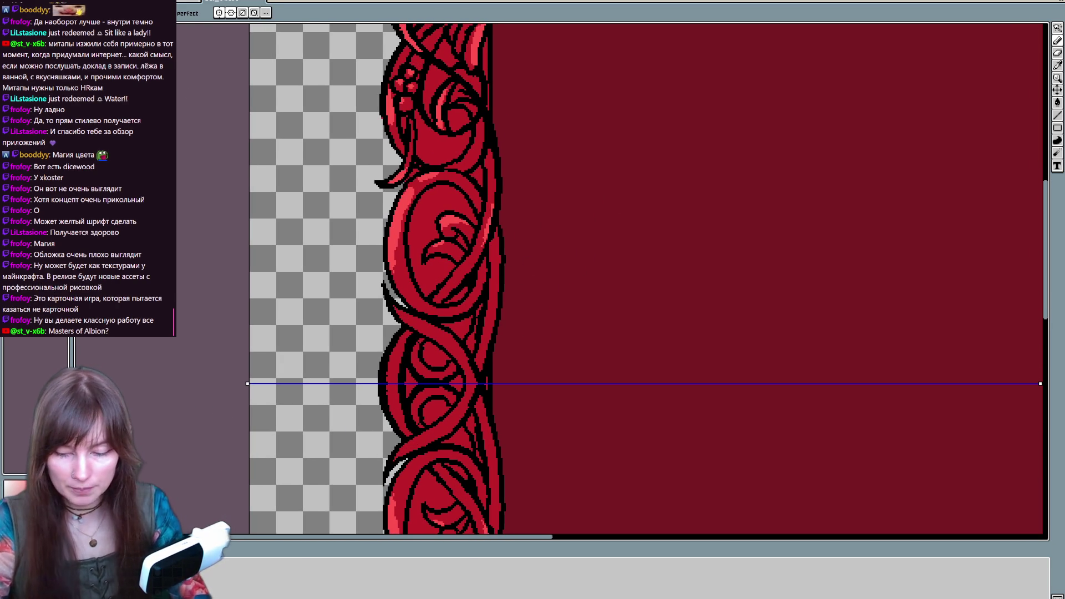
mouse_move(392, 306)
left_mouse_down()
mouse_move(450, 332)
mouse_move(453, 322)
left_mouse_up()
key("ctrl+z")
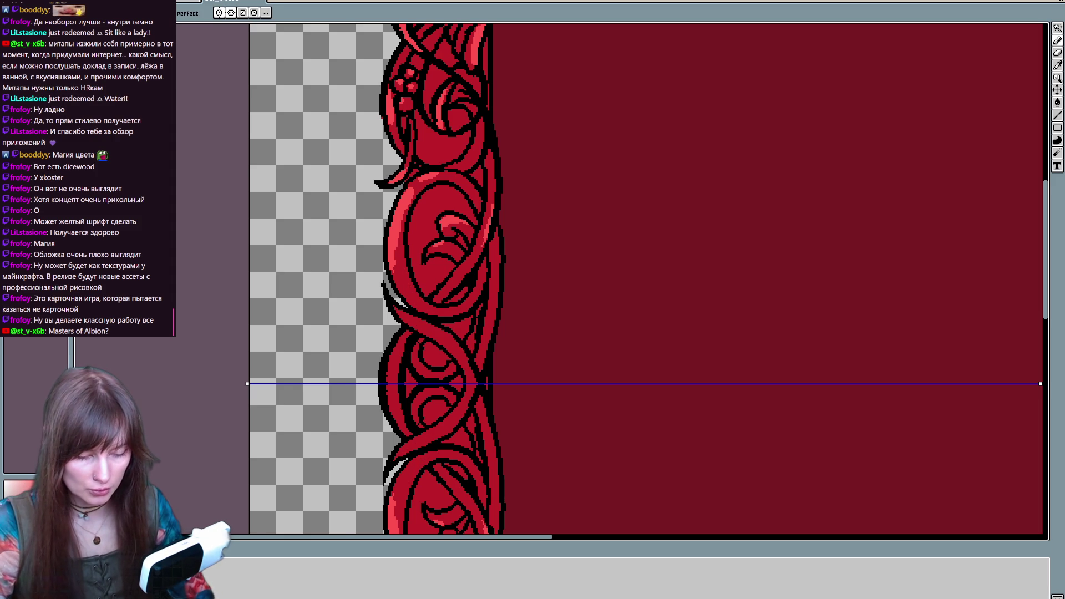
key("v")
key("b")
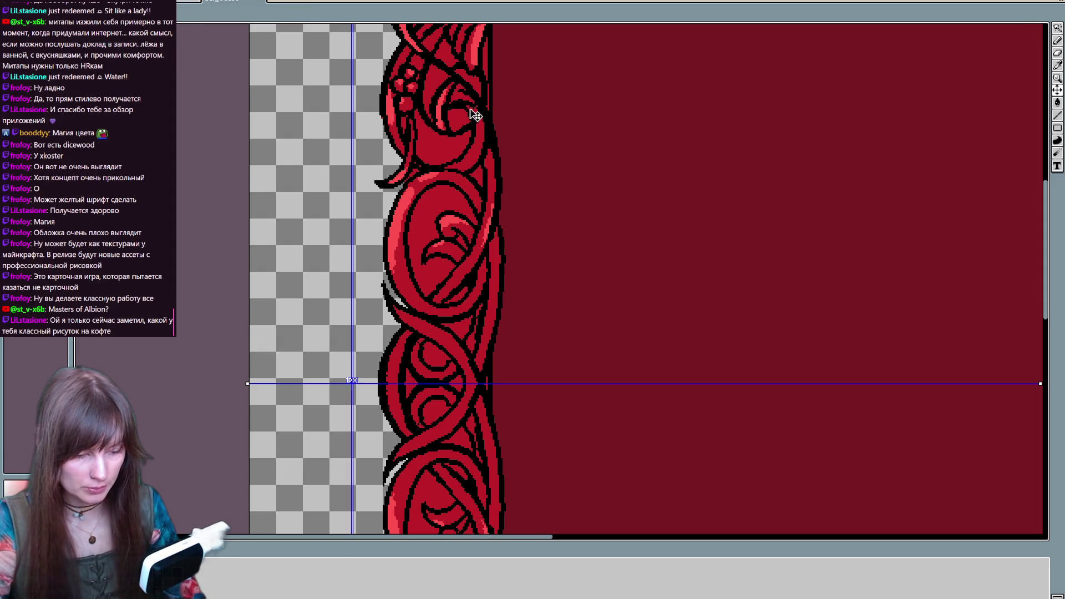
key("b")
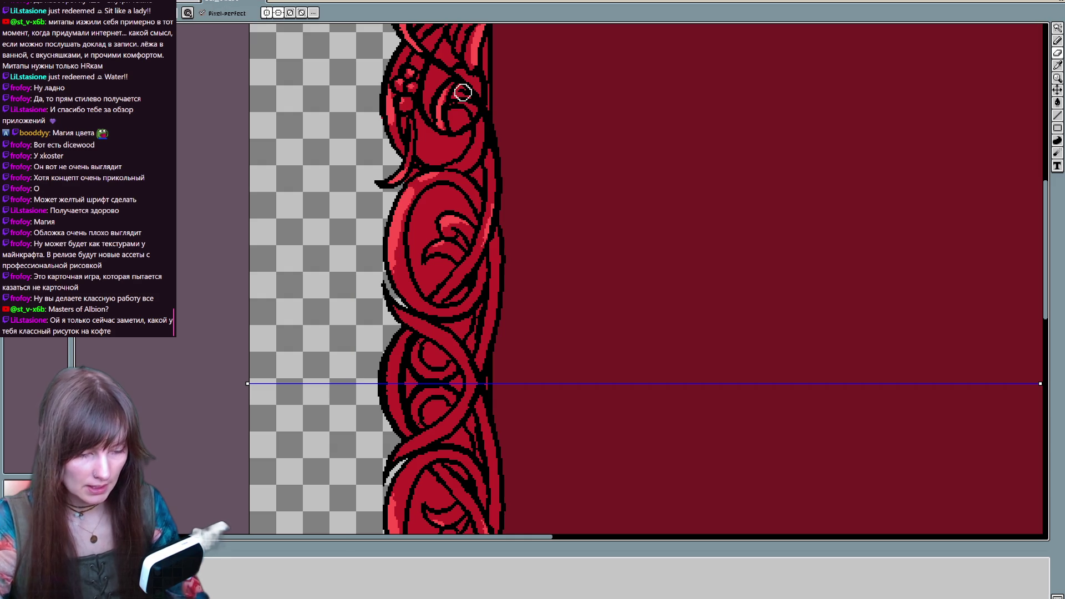
key("e")
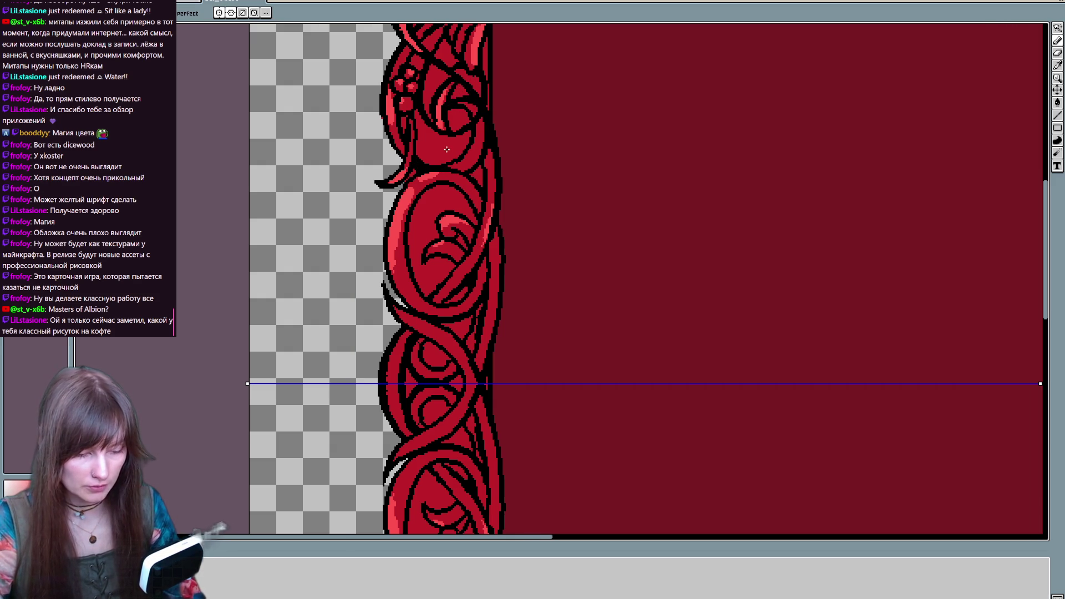
left_click_drag(444, 178, 416, 278)
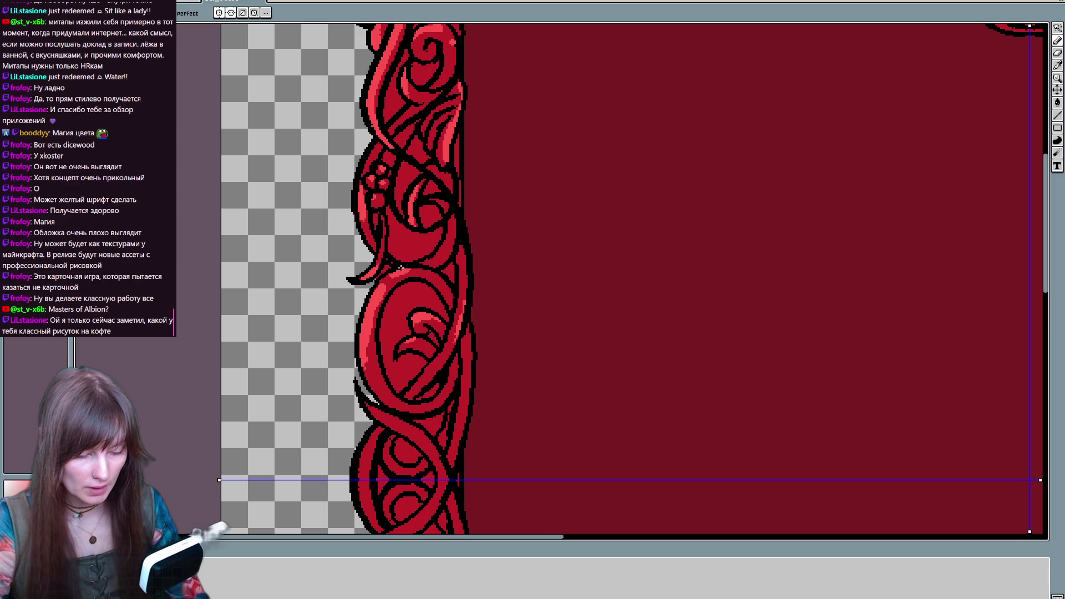
key("b")
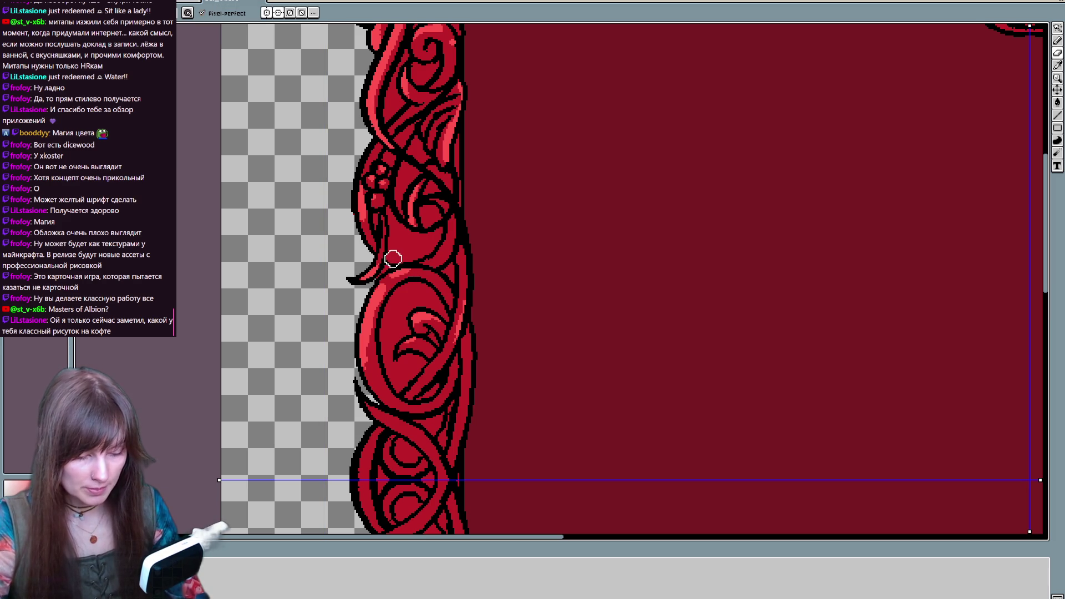
key("e")
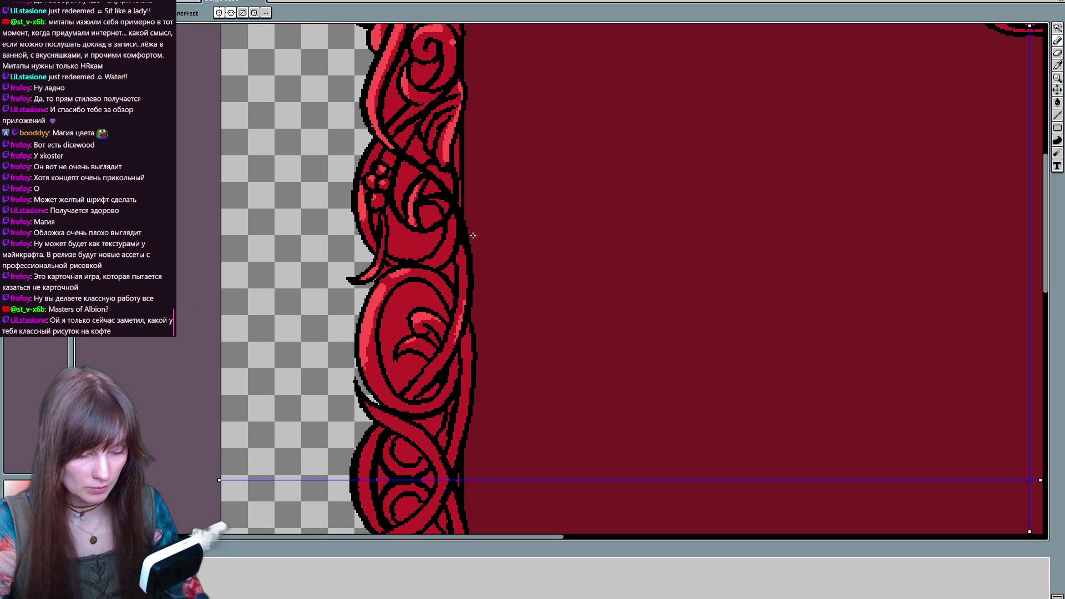
key("ctrl")
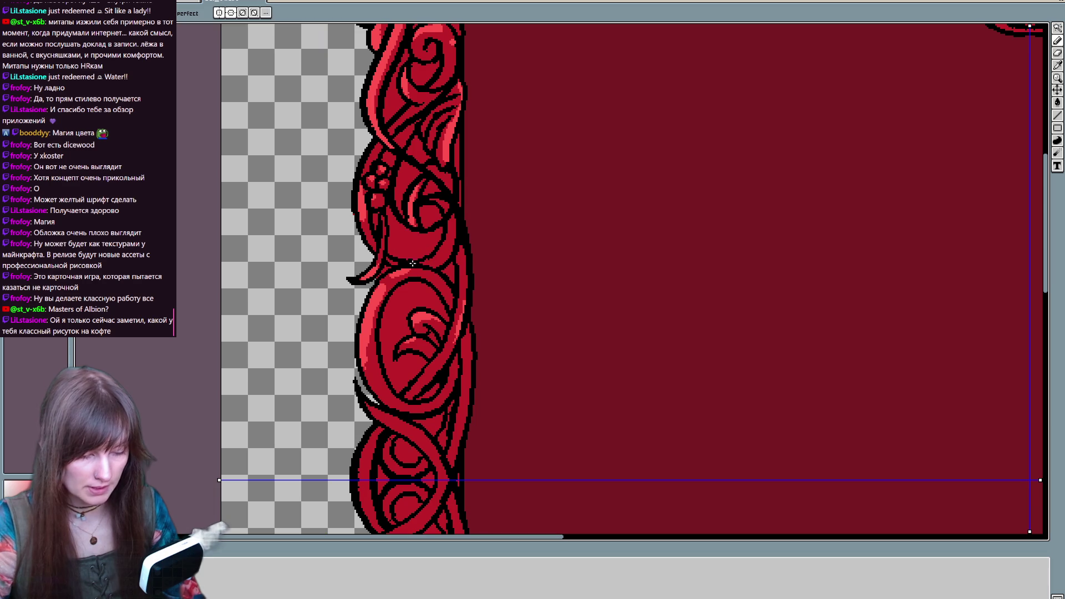
key("ctrl")
key("ctrl")
key("ctrl")
key("ctrl")
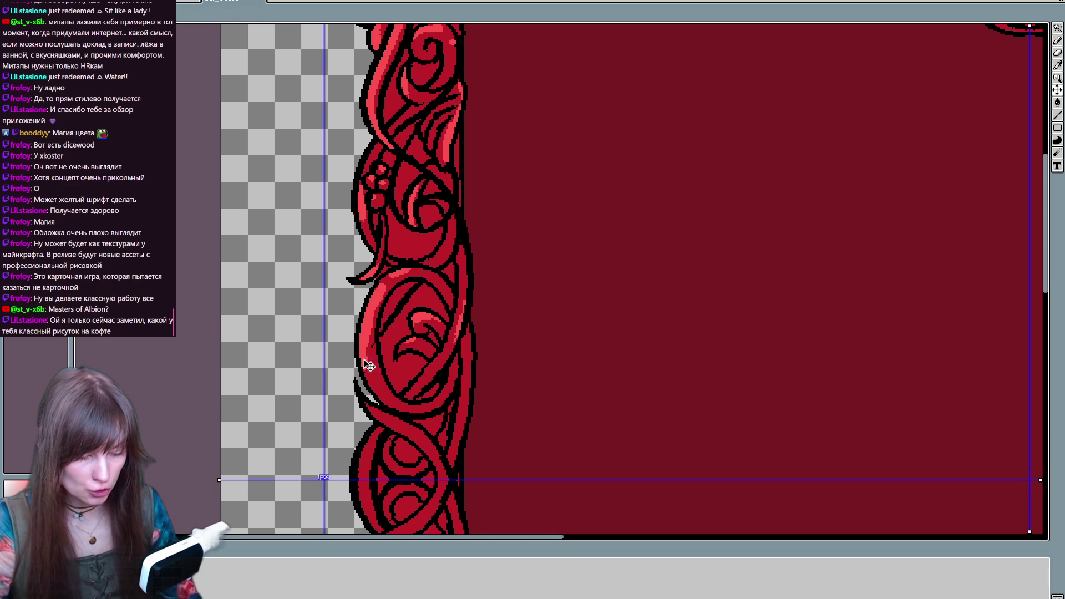
key("ctrl")
key("ctrl")
key("ctrl")
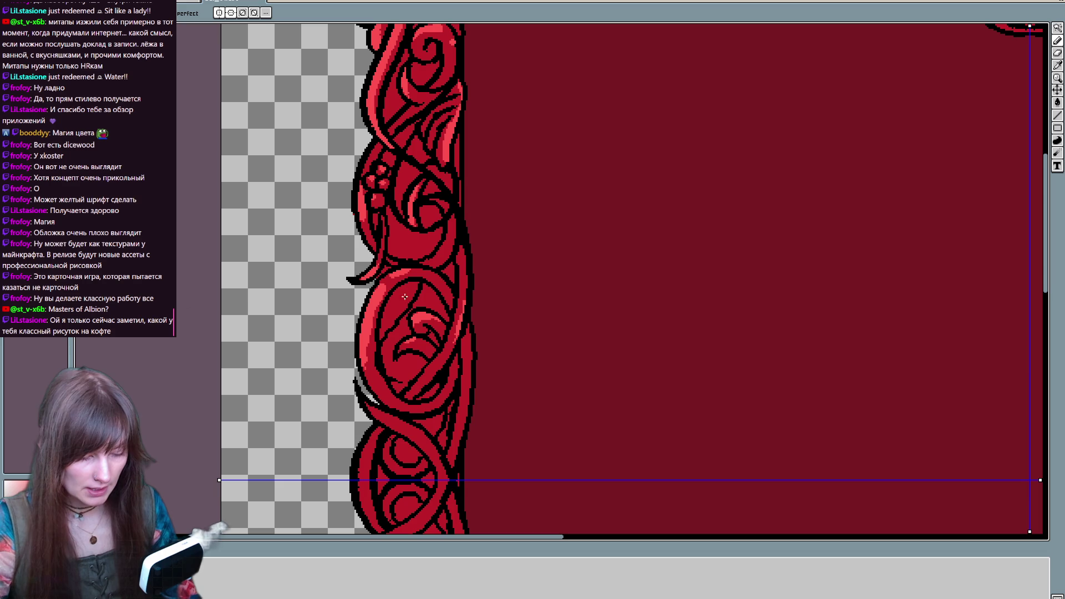
key("ctrl")
key("ctrl")
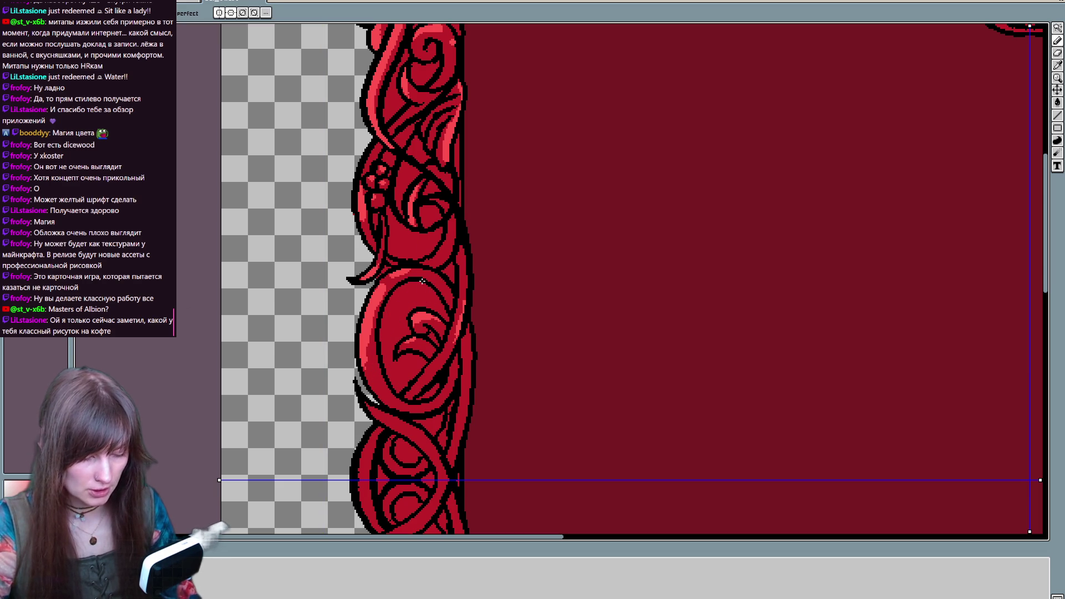
key("ctrl")
left_click_drag(396, 303, 410, 379)
Redraw and darken the inner and lower curl pixels of the left-border oval ornament
key("ctrl")
left_click_drag(389, 302, 419, 344)
left_click_drag(399, 288, 388, 340)
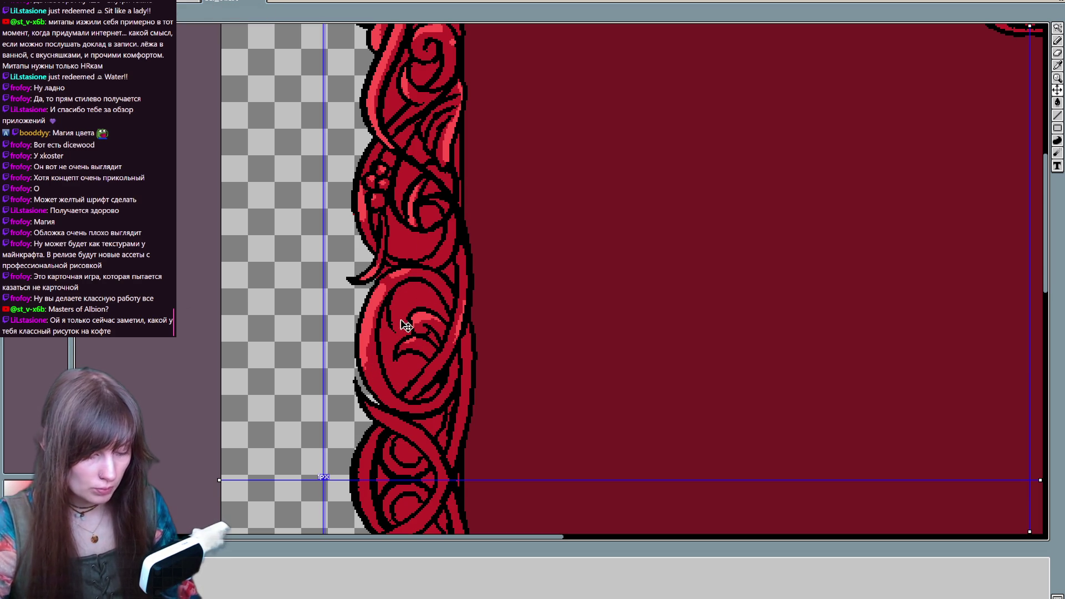
mouse_move(389, 281)
left_mouse_down()
mouse_move(414, 328)
mouse_move(409, 291)
left_mouse_up()
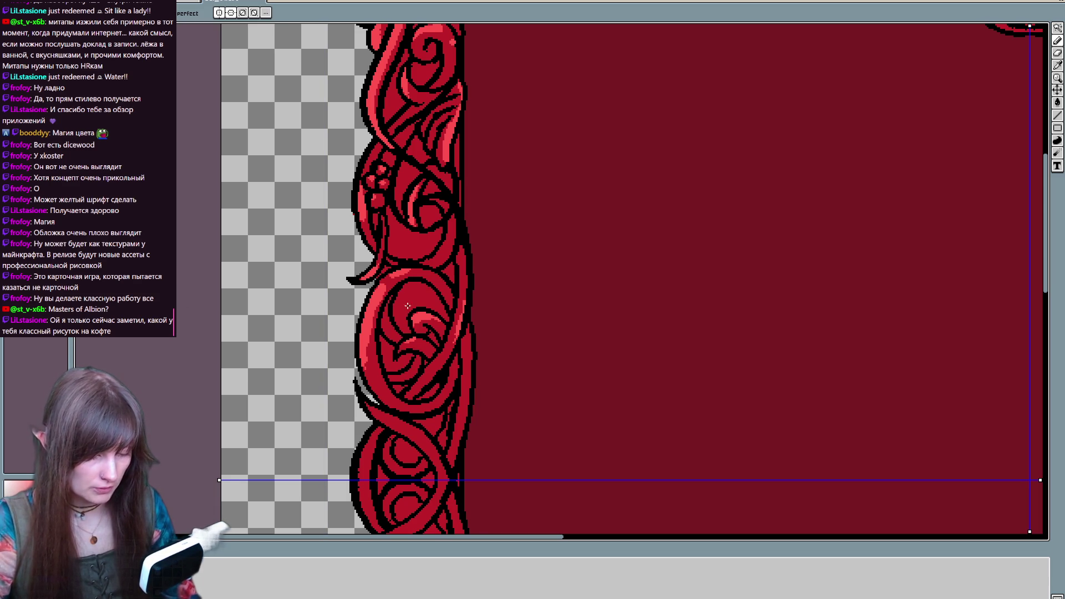
mouse_move(409, 329)
left_mouse_down()
mouse_move(415, 289)
mouse_move(437, 300)
left_mouse_up()
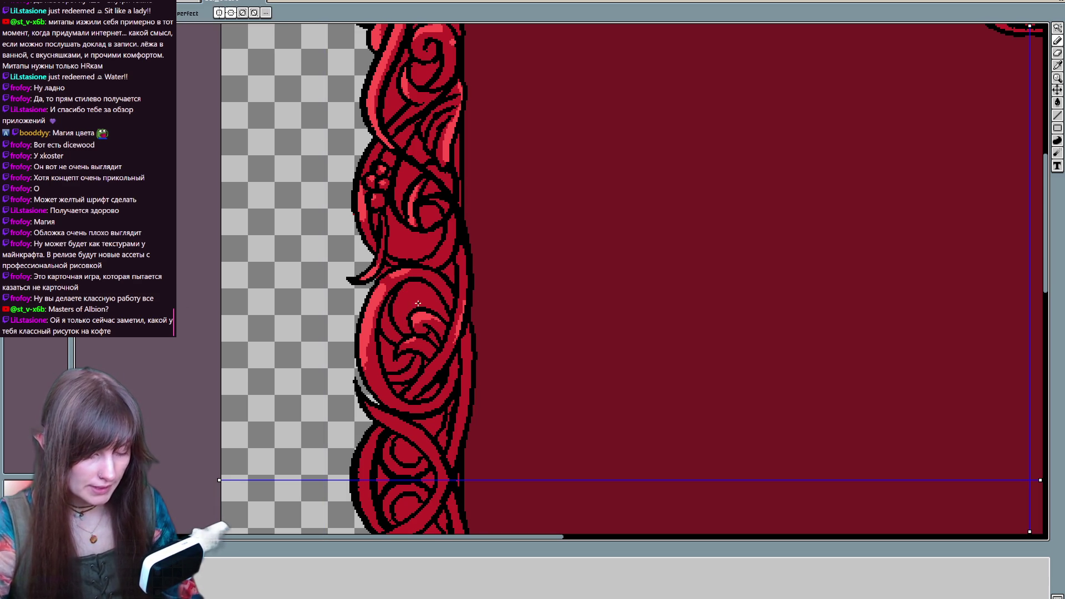
left_click_drag(420, 379, 397, 388)
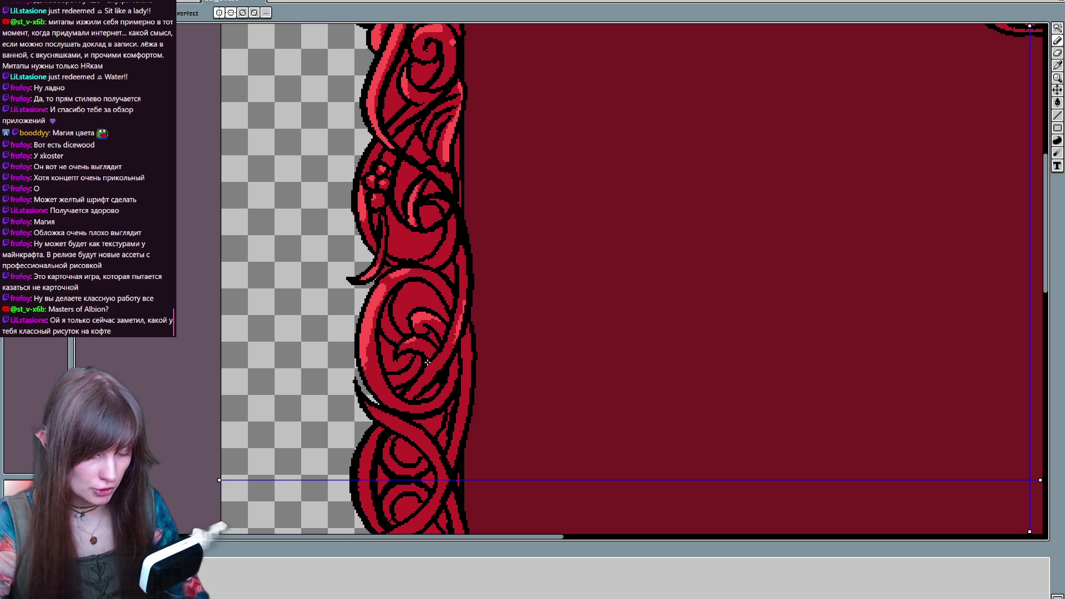
mouse_move(411, 315)
left_mouse_down()
mouse_move(438, 309)
mouse_move(418, 309)
mouse_move(433, 287)
left_mouse_up()
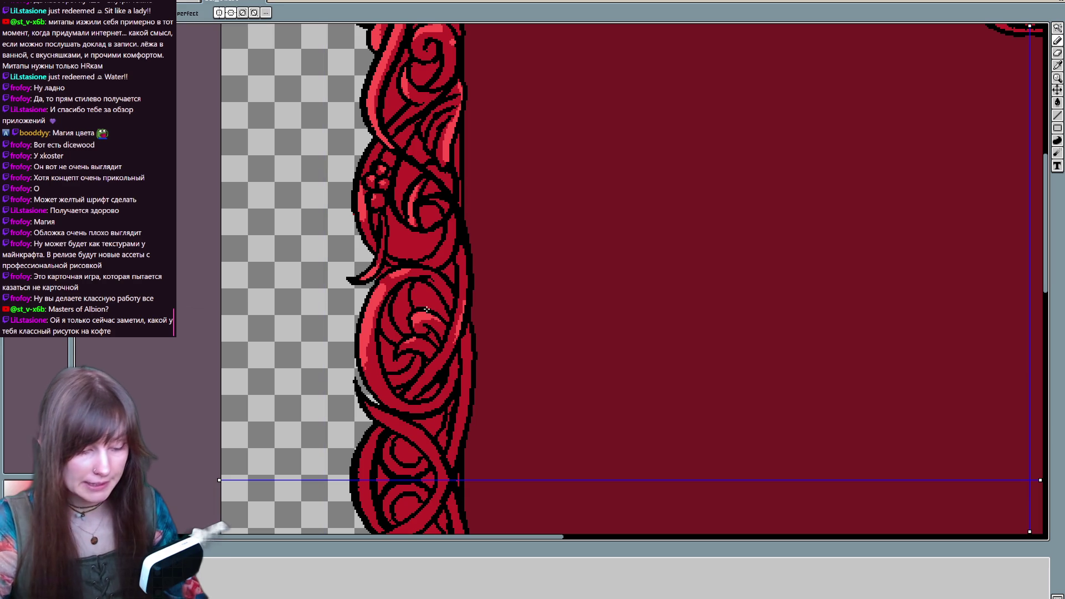
Pan down the left border and switch between the pencil and eraser tools
scroll(502, 254, "down", 2)
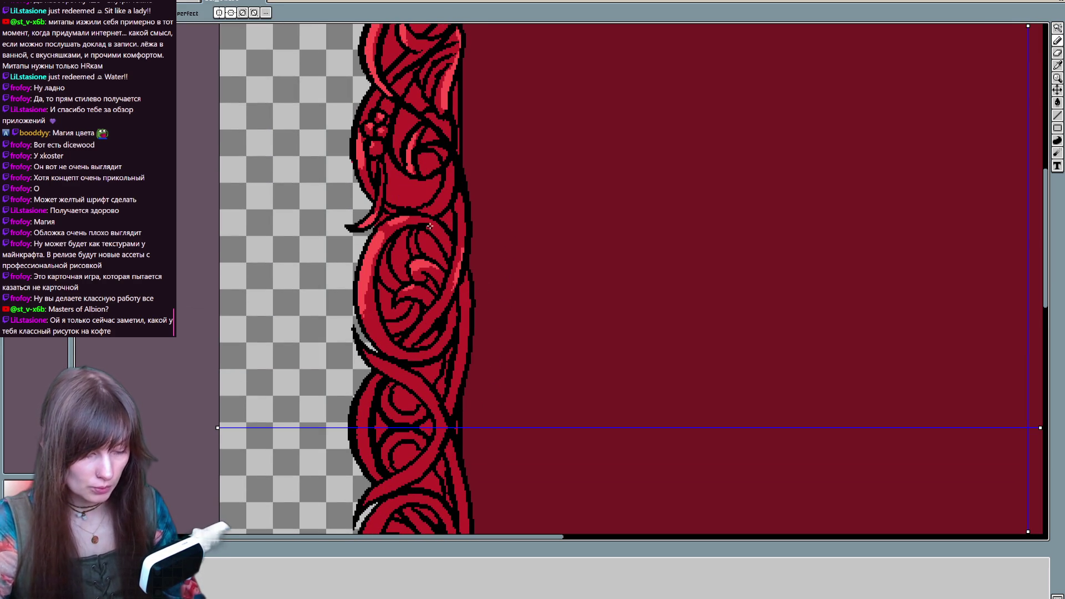
scroll(450, 311, "down", 3)
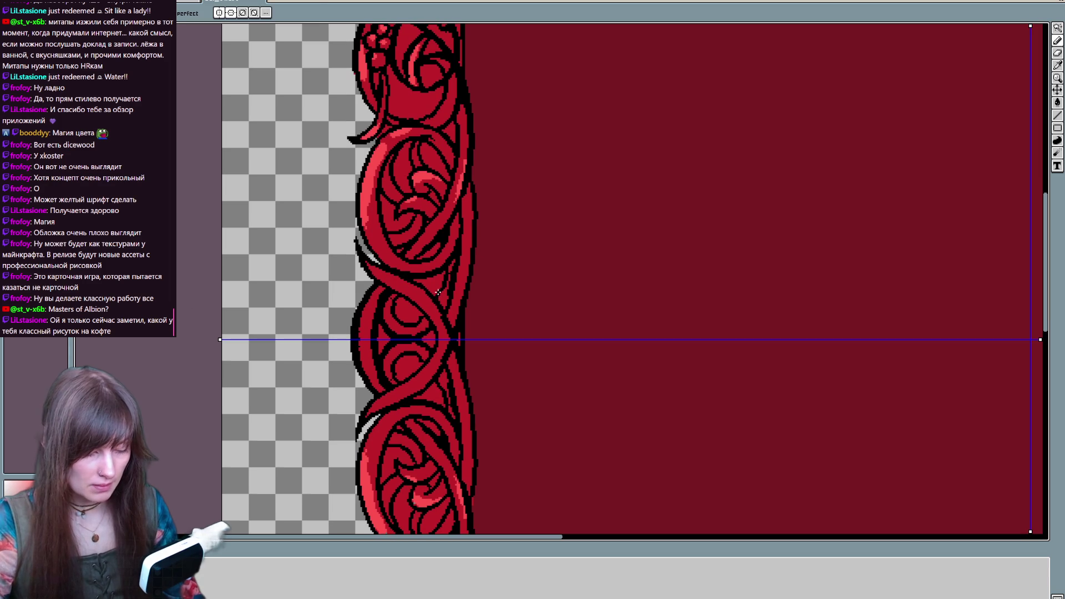
scroll(496, 272, "up", 1)
left_click_drag(496, 271, 490, 304)
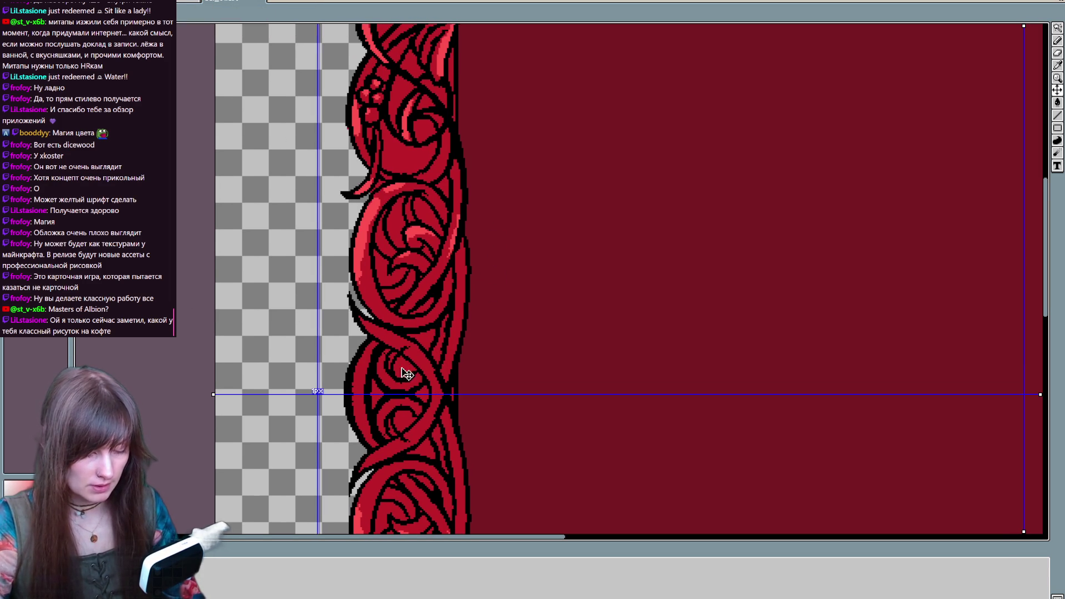
key("b")
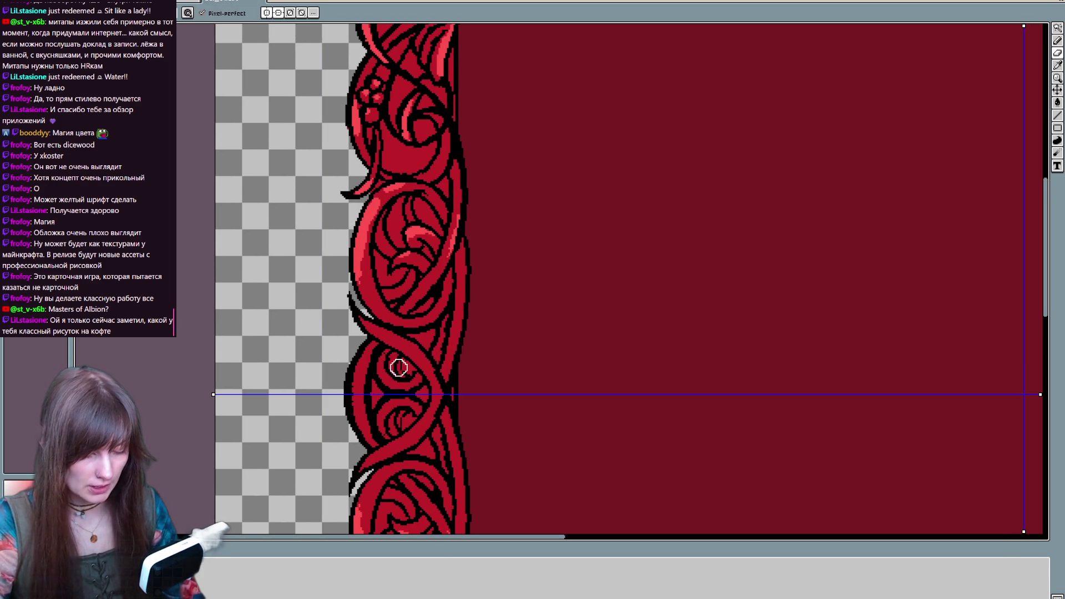
key("e")
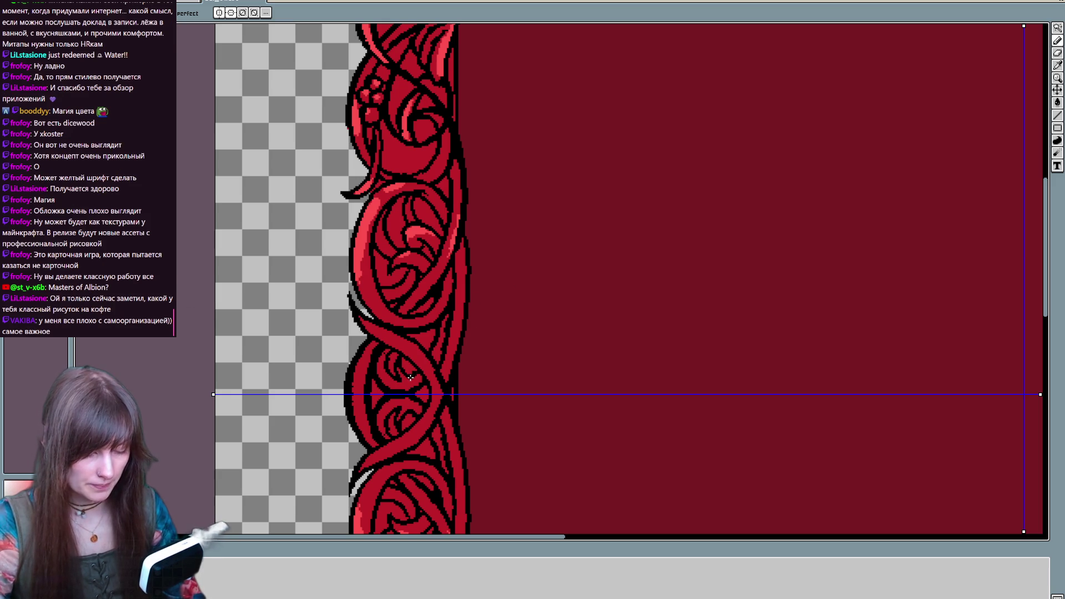
Paint over the stray black lines on the left border ornament with red
scroll(482, 300, "up", 2)
scroll(487, 364, "up", 3)
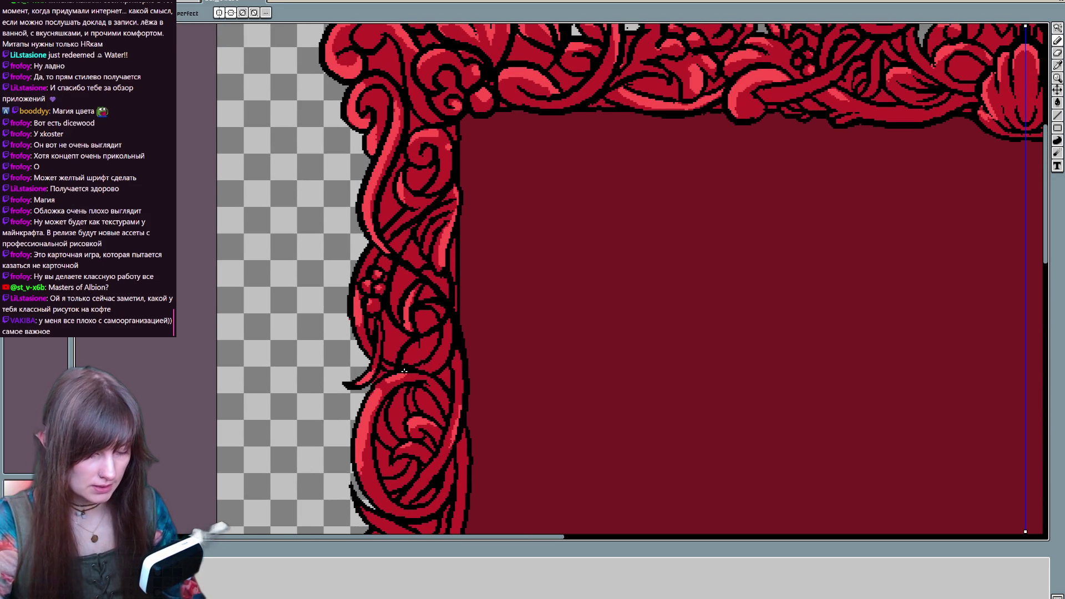
left_click_drag(415, 339, 397, 363)
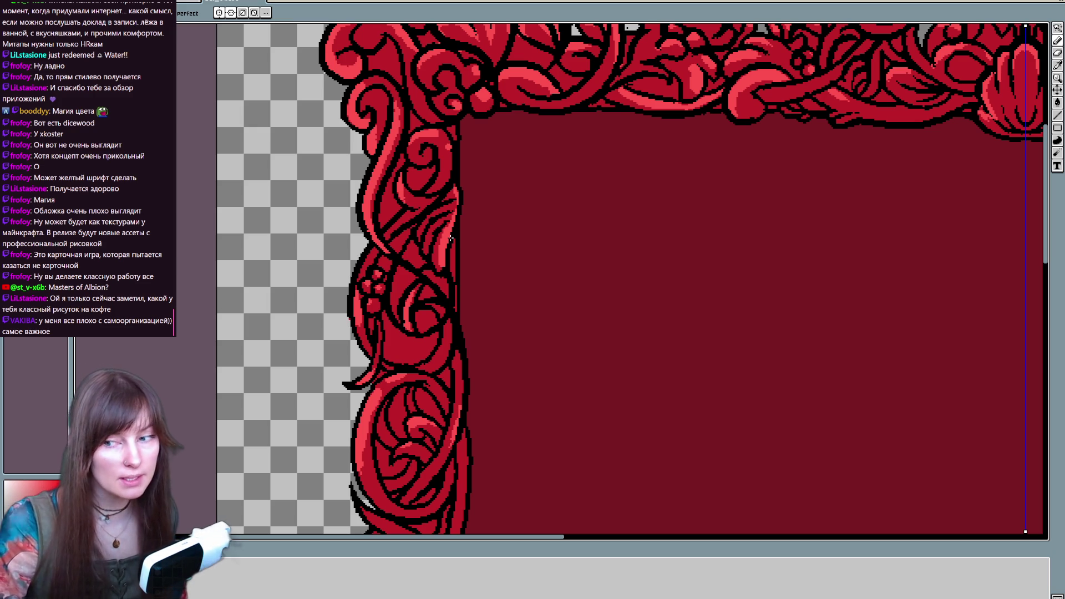
Add thin lighter-red highlight strokes along the ornament's right and left edges
scroll(488, 382, "down", 1)
scroll(444, 510, "up", 1)
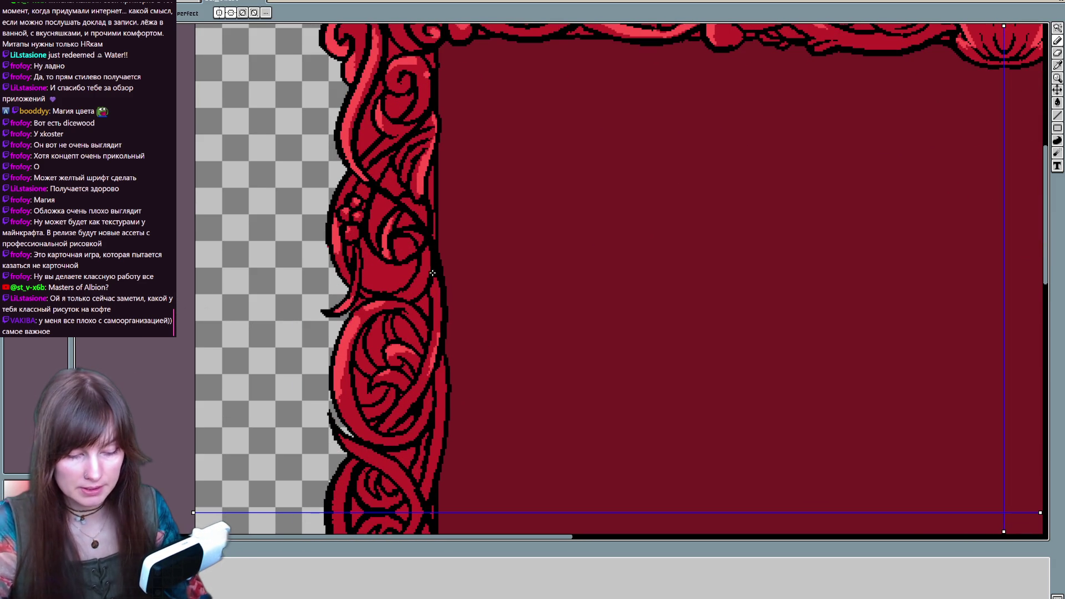
scroll(462, 371, "down", 3)
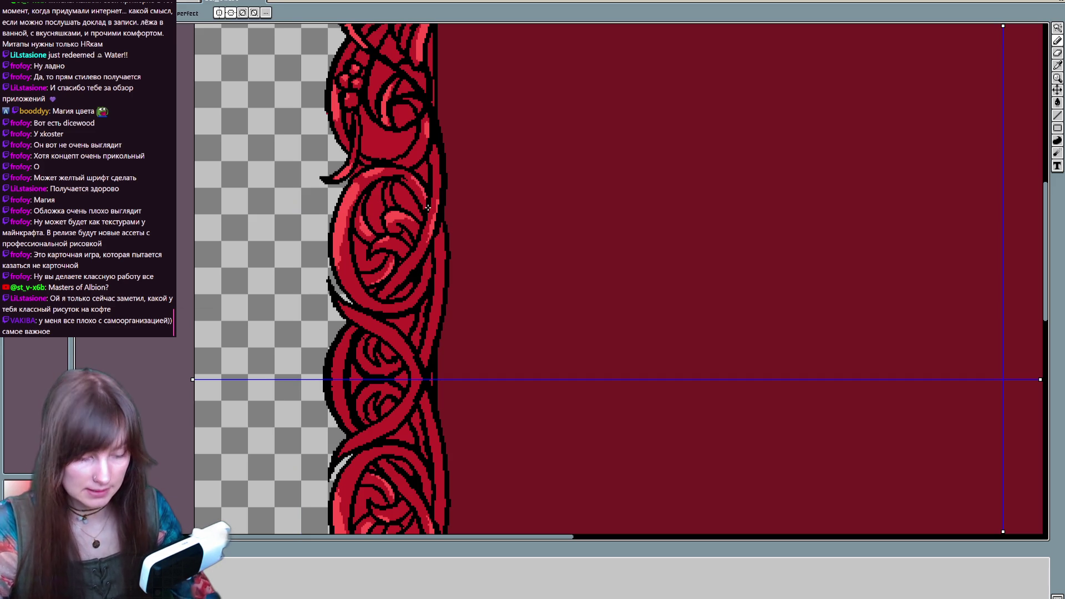
scroll(405, 300, "down", 2)
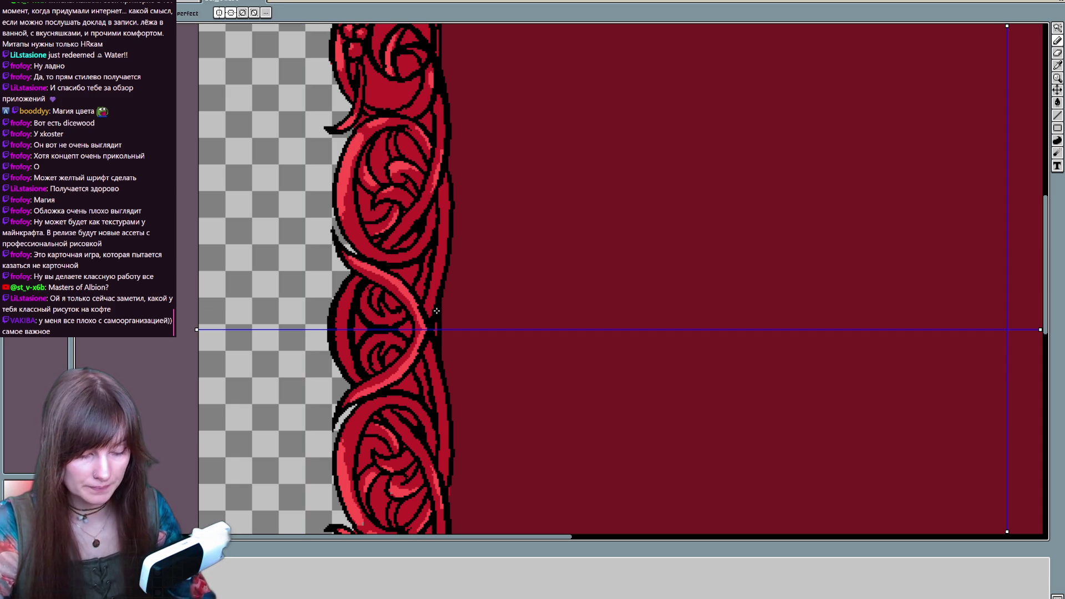
left_click_drag(445, 183, 445, 261)
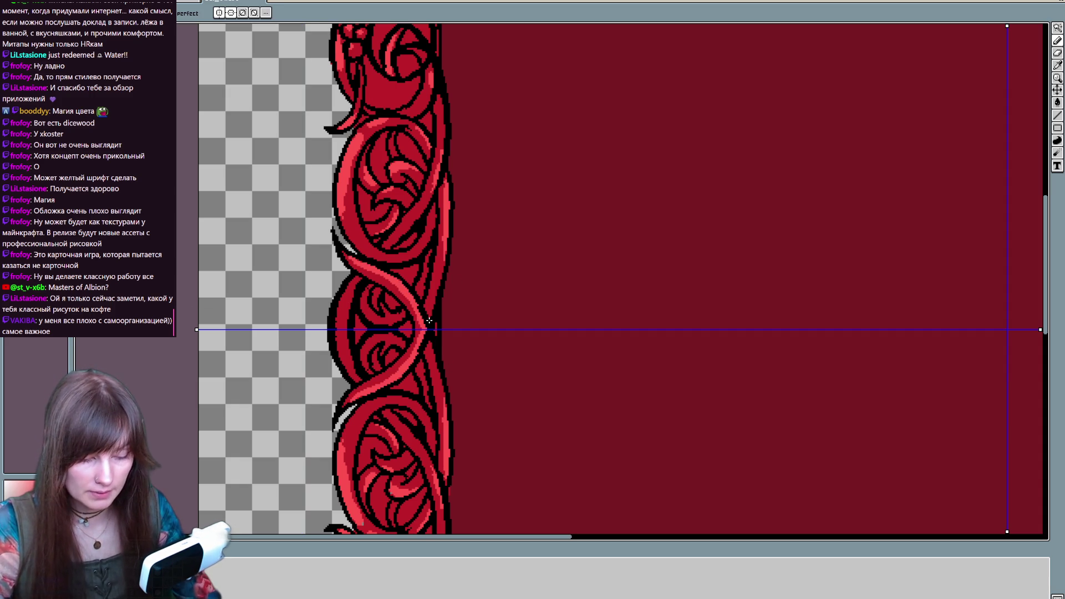
left_click_drag(341, 309, 341, 351)
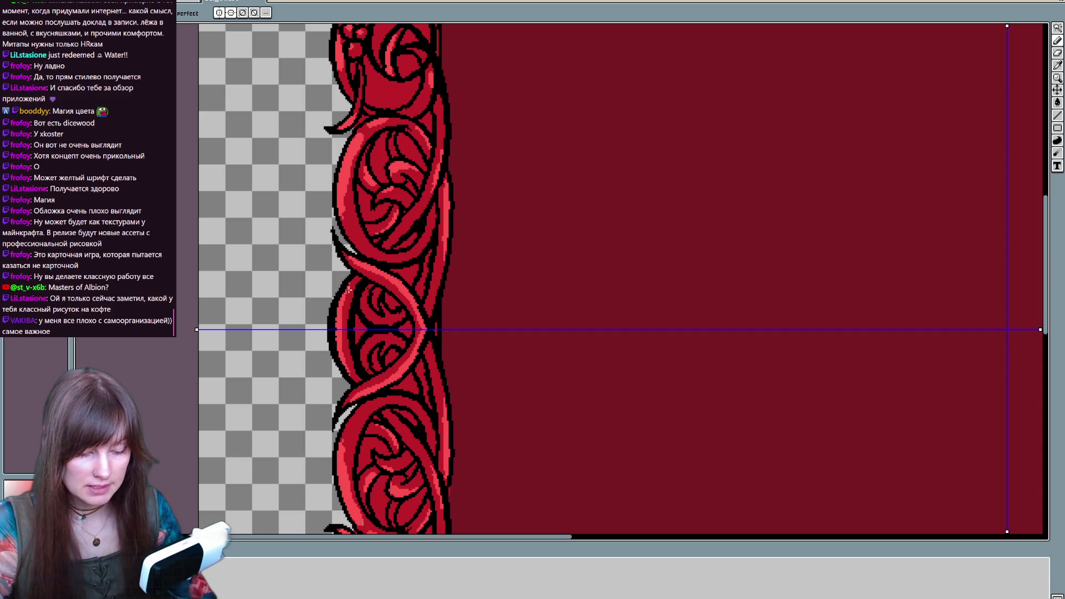
scroll(556, 311, "up", 5)
scroll(442, 349, "up", 5)
key("b")
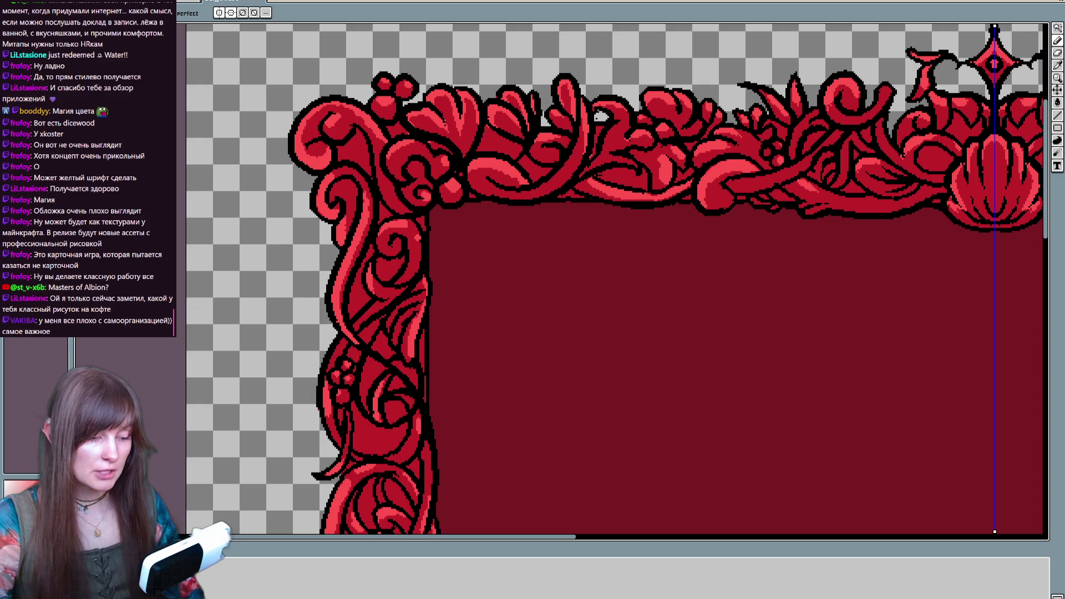
scroll(492, 354, "up", 3)
scroll(492, 354, "right", 5)
scroll(440, 371, "left", 2)
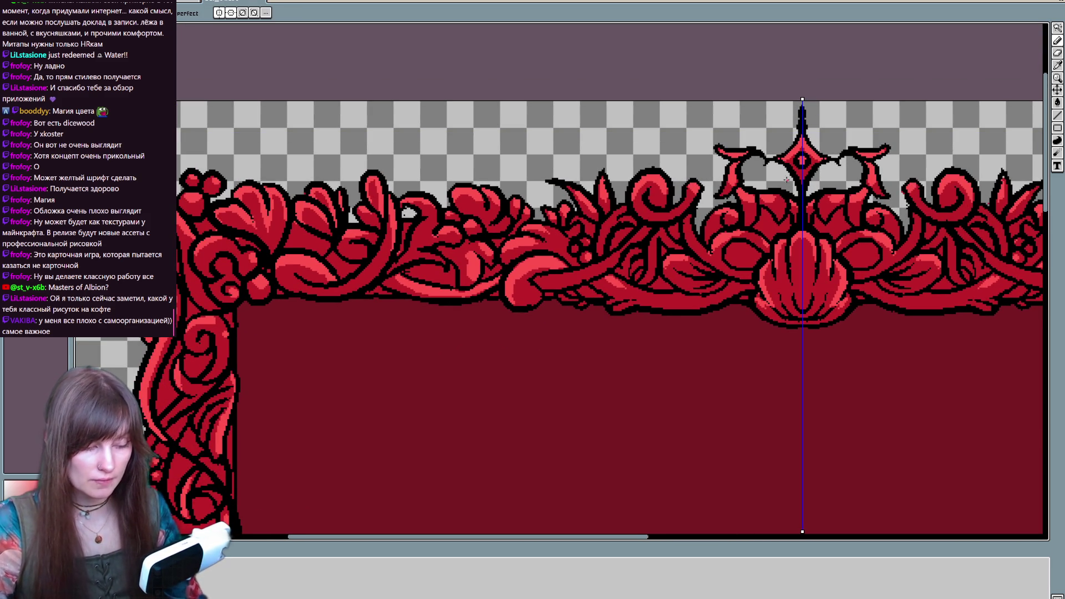
mouse_move(648, 427)
left_mouse_down()
mouse_move(539, 403)
mouse_move(638, 384)
left_mouse_up()
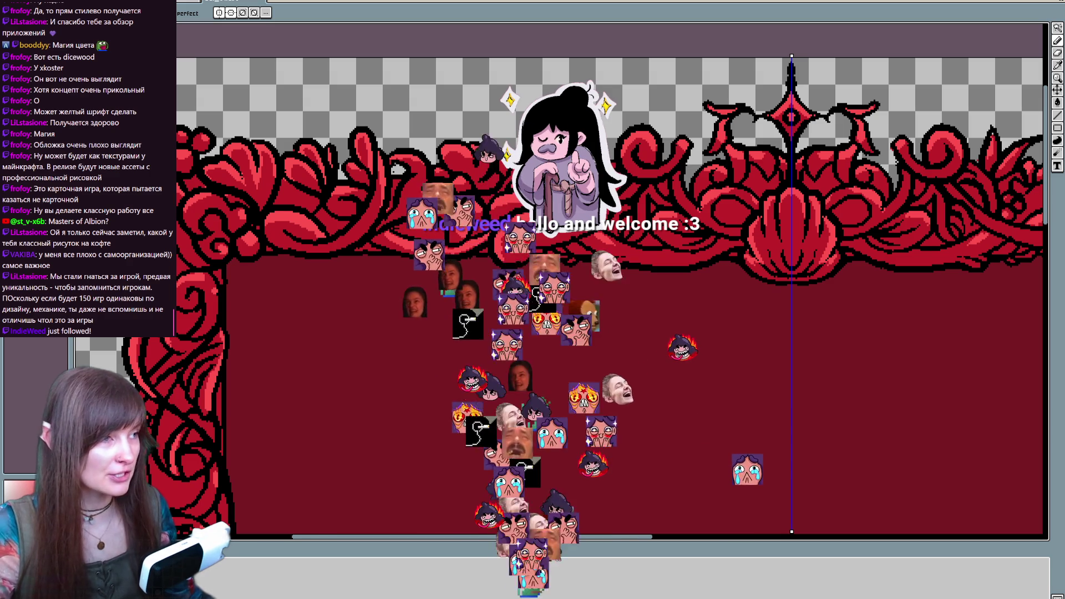
mouse_move(570, 398)
left_mouse_down()
mouse_move(598, 243)
mouse_move(606, 287)
left_mouse_up()
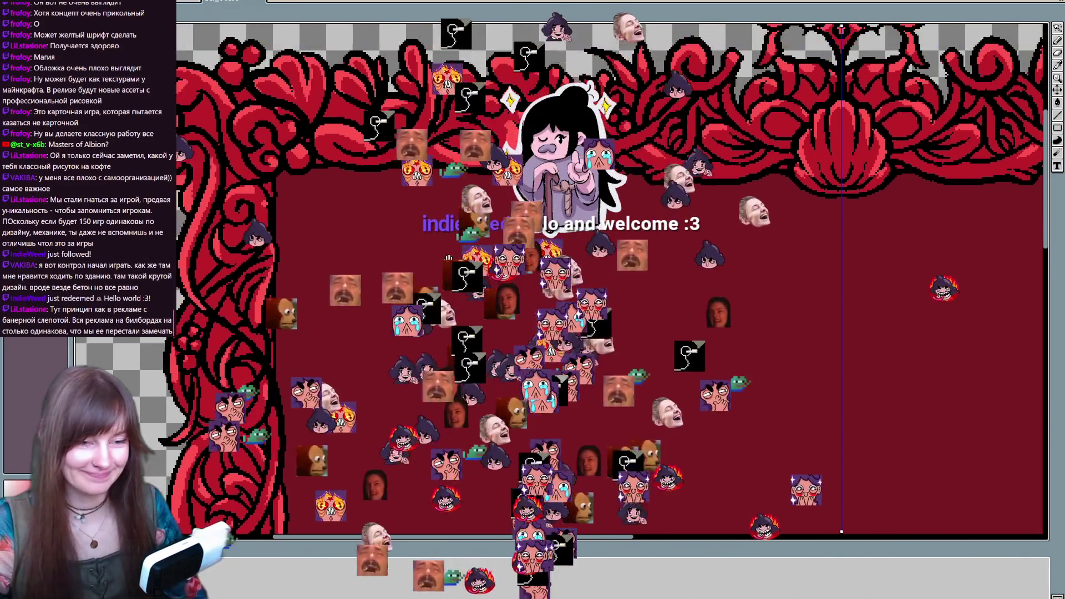
left_click_drag(323, 186, 359, 286)
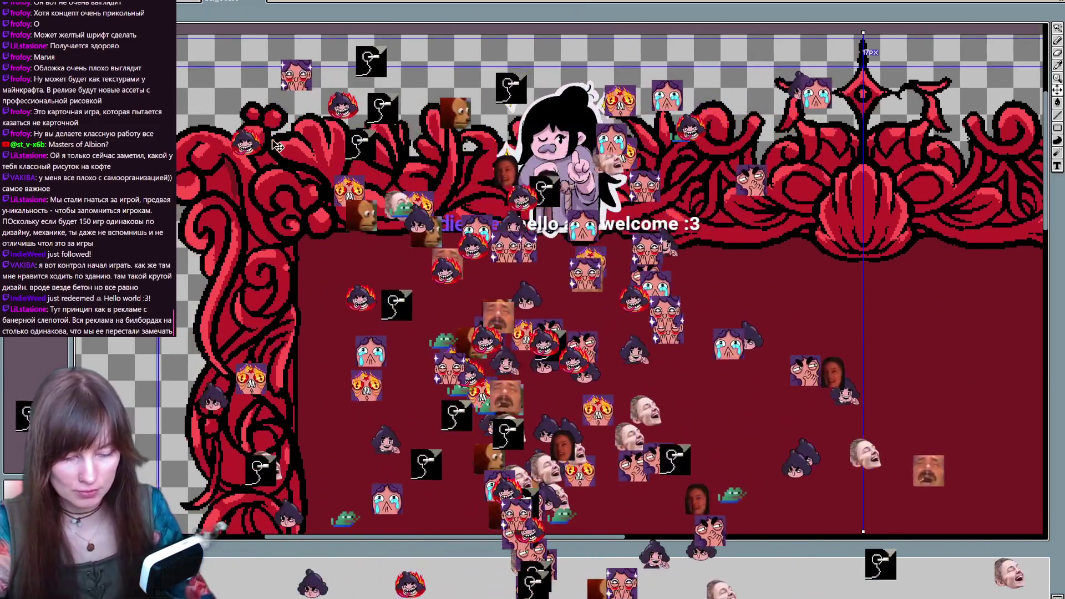
key("b")
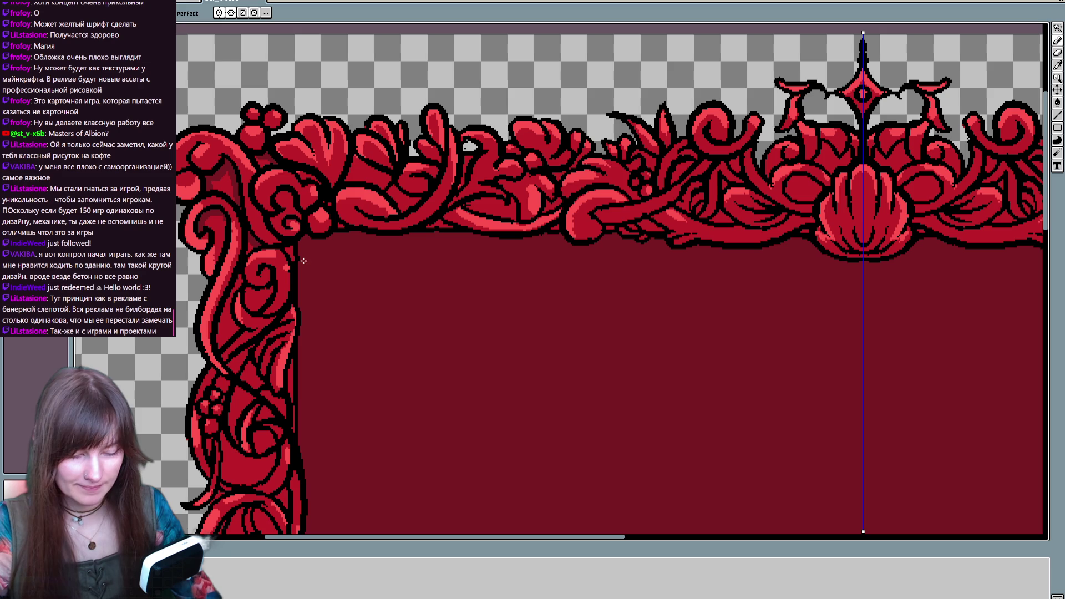
Pan and scroll the canvas to show the frame's top-left corner and top border
left_click_drag(322, 352, 393, 261)
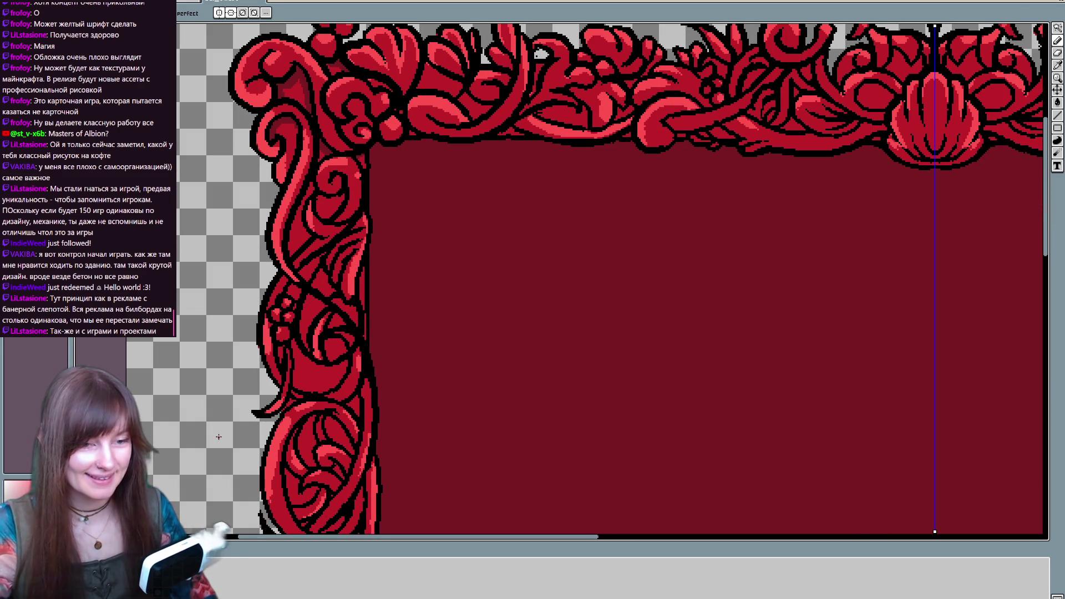
key("space")
left_click_drag(332, 337, 312, 329)
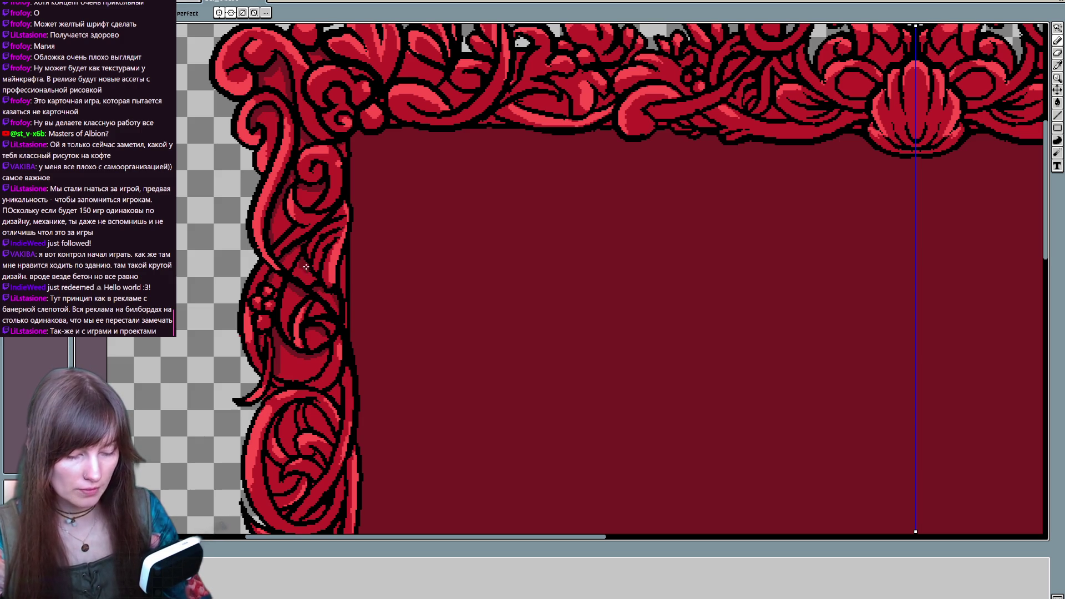
scroll(333, 277, "down", 3)
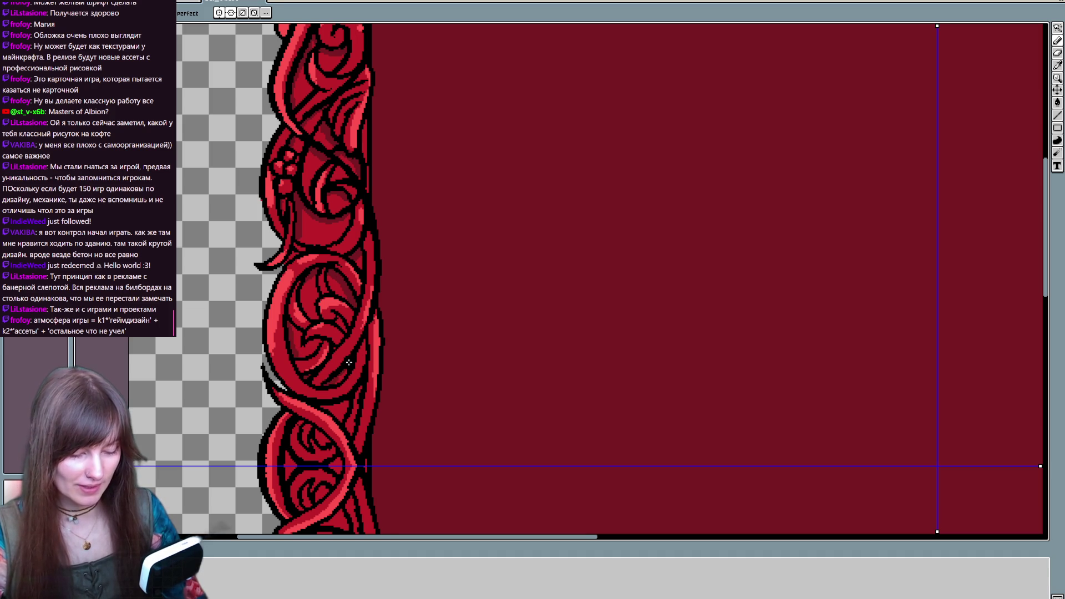
left_click_drag(345, 368, 368, 333)
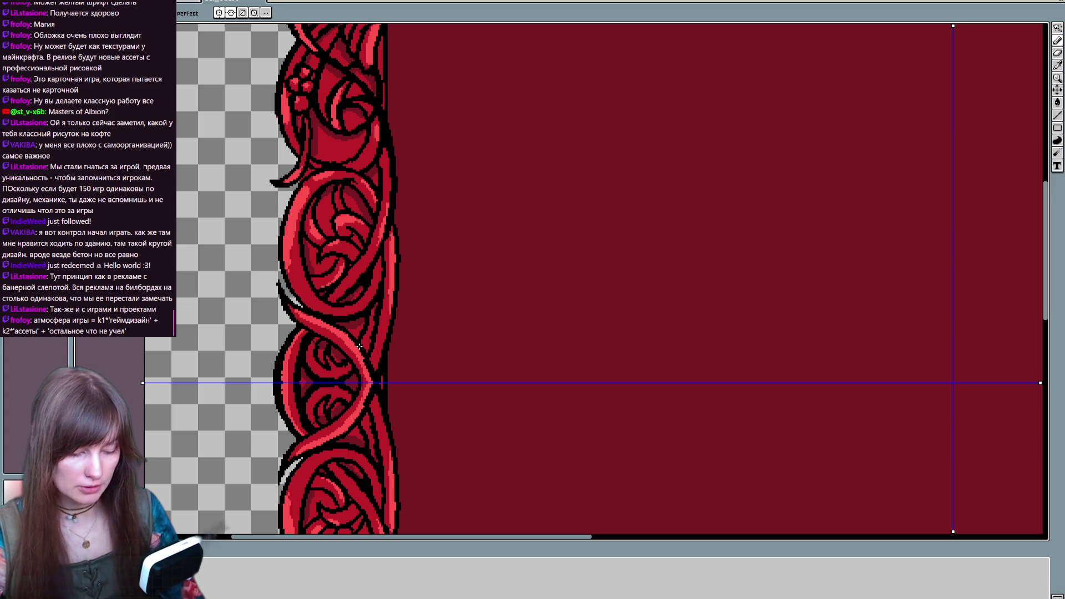
scroll(483, 200, "up", 3)
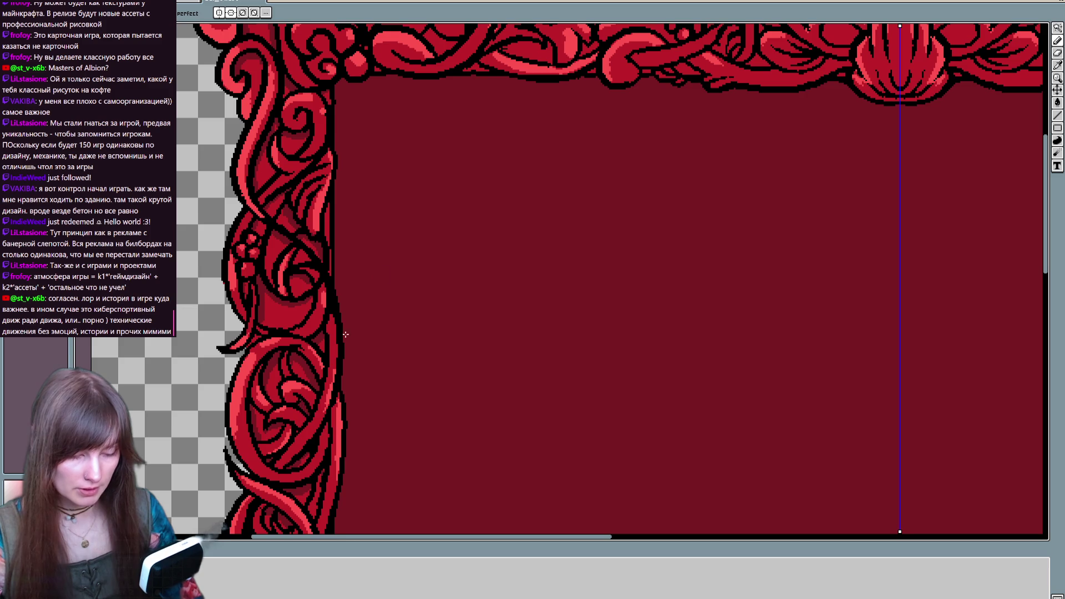
scroll(320, 381, "up", 3)
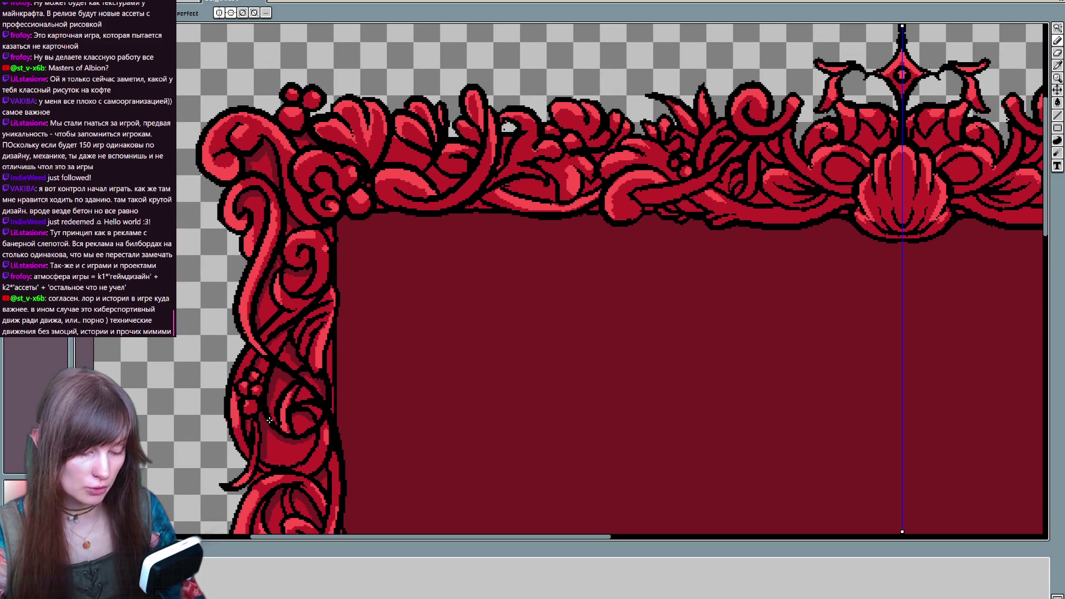
scroll(304, 432, "up", 2)
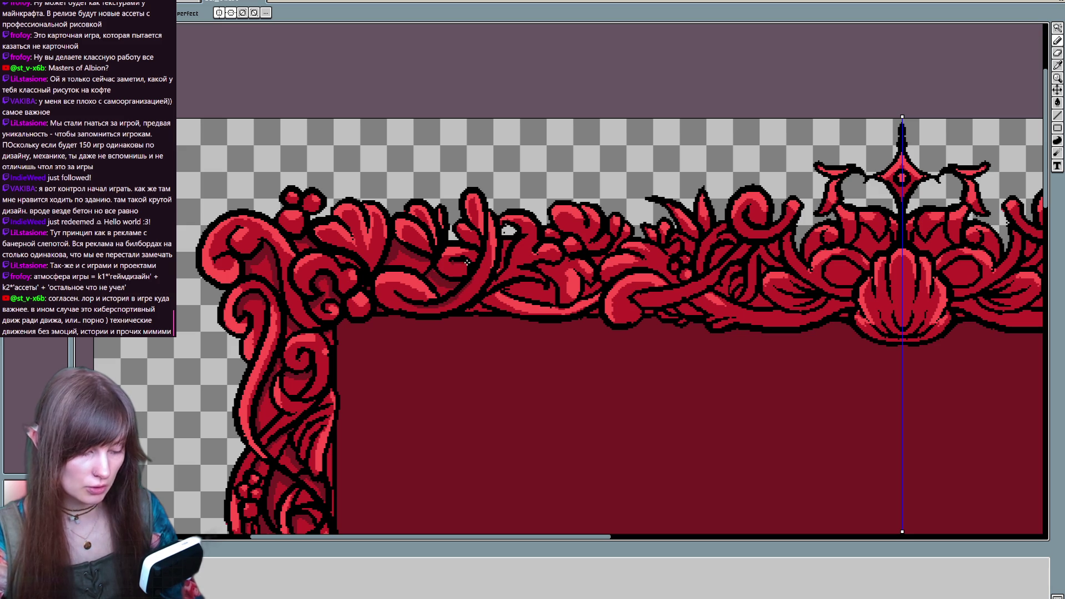
left_click_drag(434, 272, 362, 271)
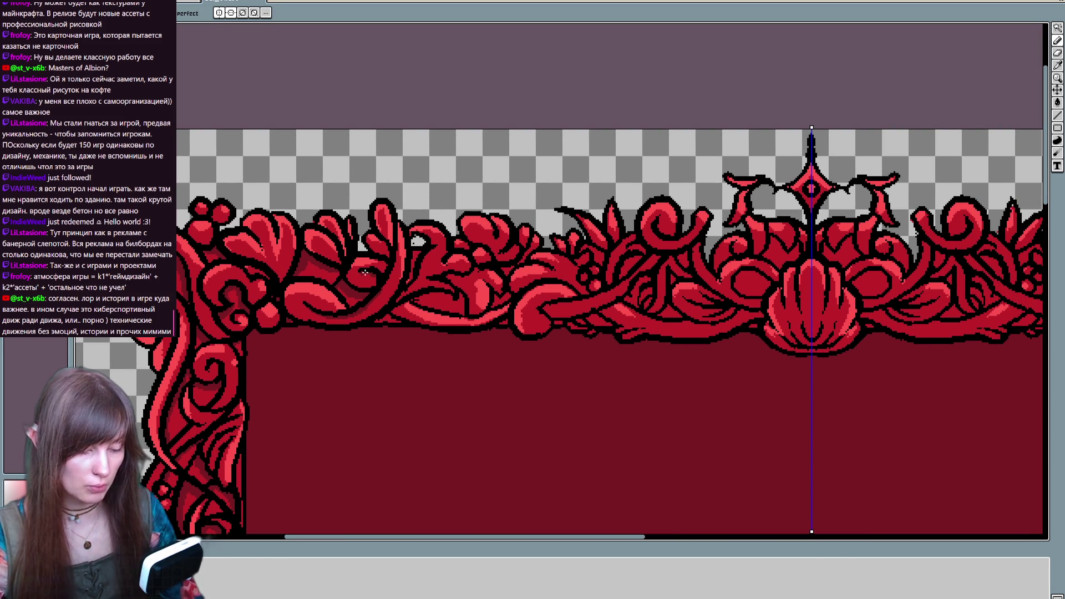
Shade a top-border curl with darker red, then zoom out and pan to fit the whole frame
mouse_move(437, 290)
left_mouse_down()
mouse_move(450, 300)
mouse_move(475, 272)
left_mouse_up()
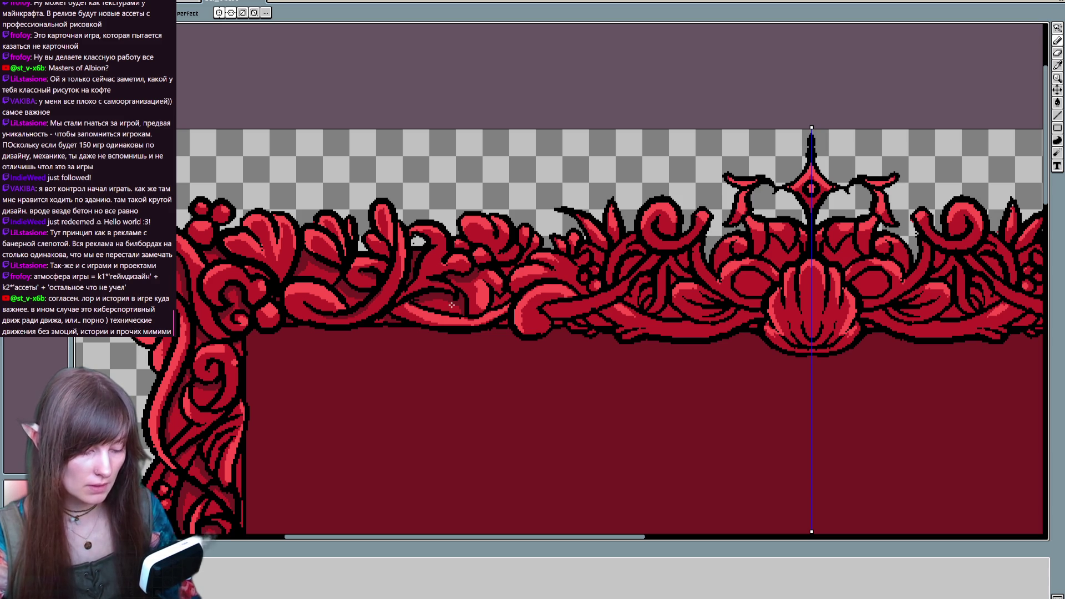
scroll(431, 305, "right", 3)
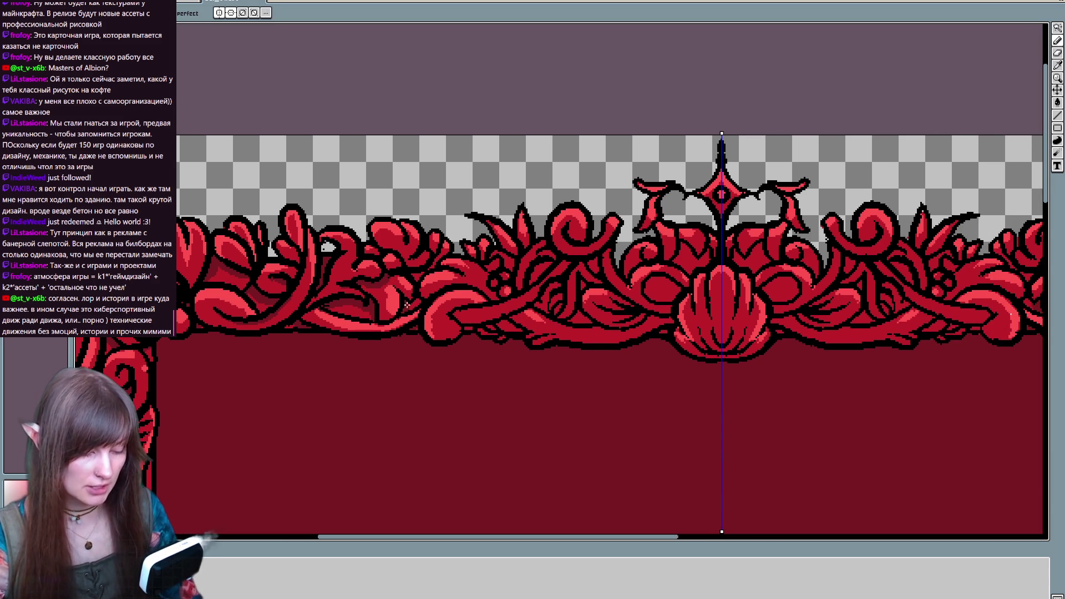
scroll(419, 299, "right", 6)
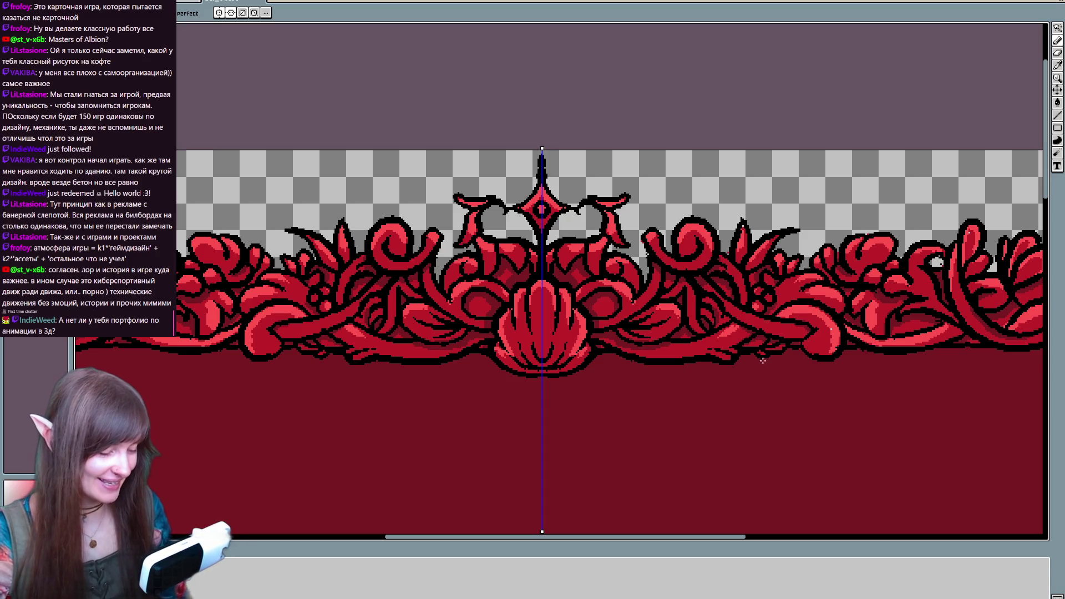
scroll(730, 342, "up", 1)
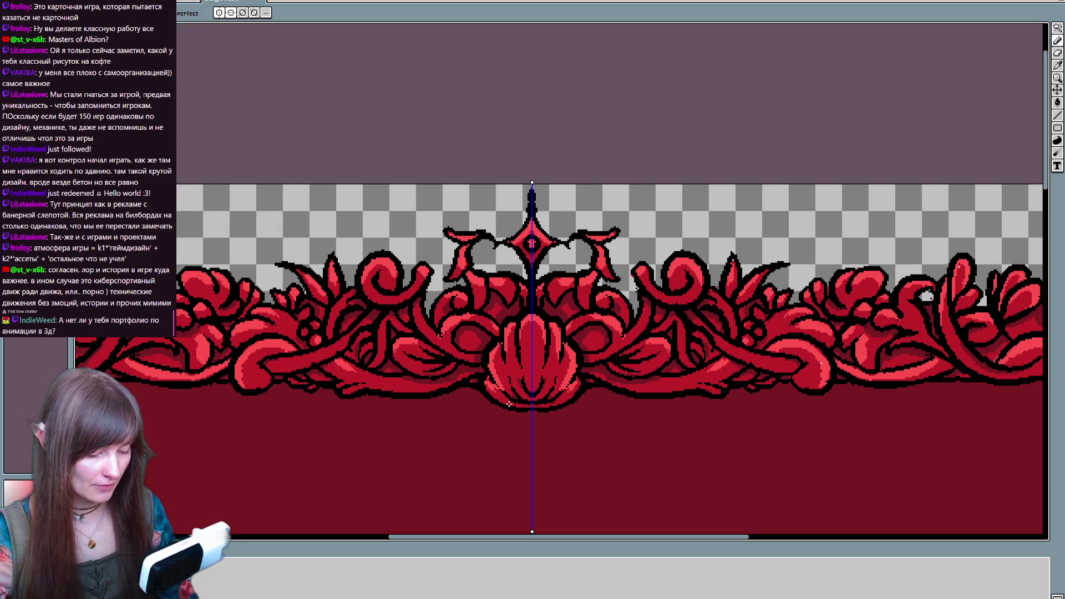
left_click_drag(494, 447, 641, 323)
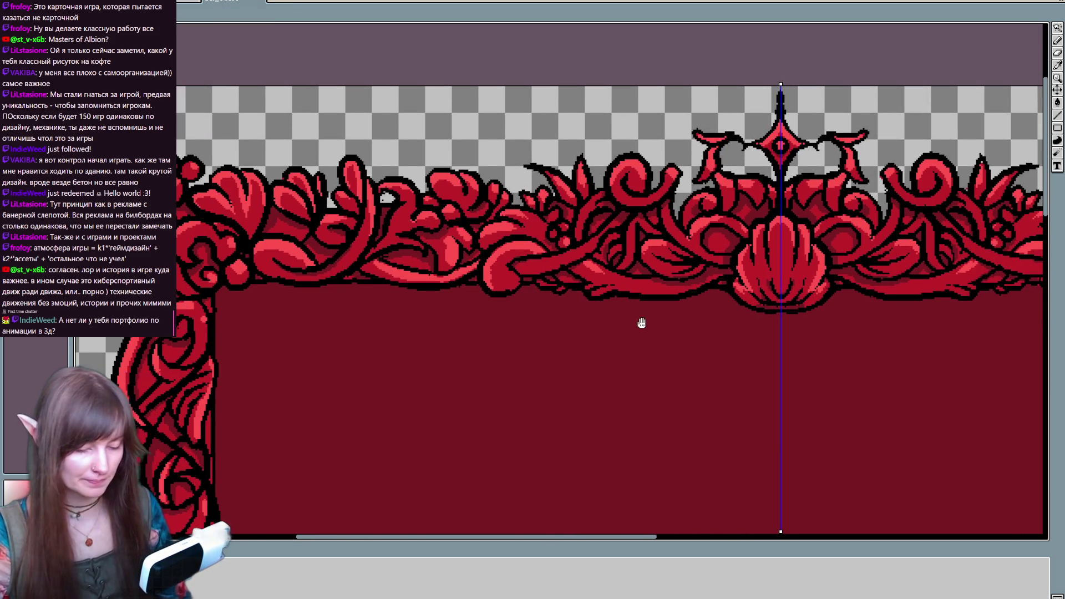
scroll(647, 329, "down", 3)
left_click_drag(722, 406, 626, 316)
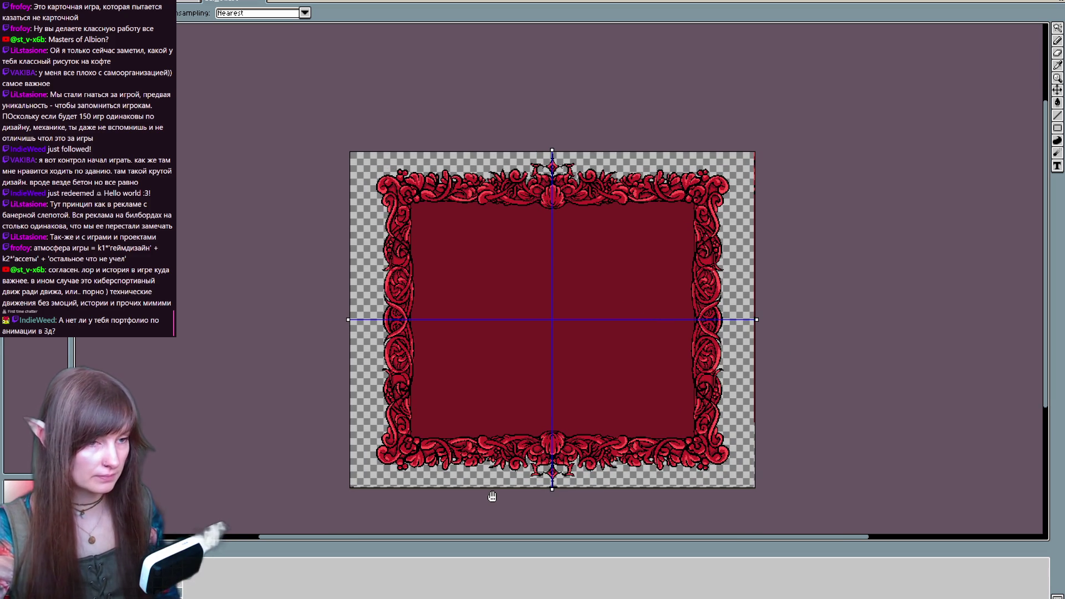
Nudge the frame in the view, then exit full-screen video to reveal the Twitch page
left_click_drag(654, 380, 634, 341)
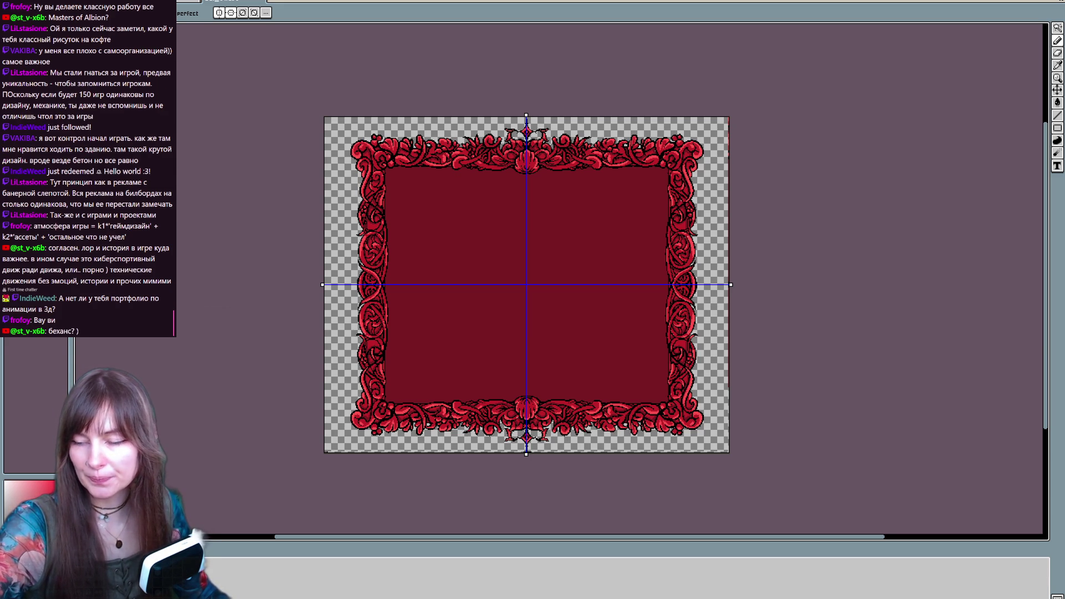
key("Escape")
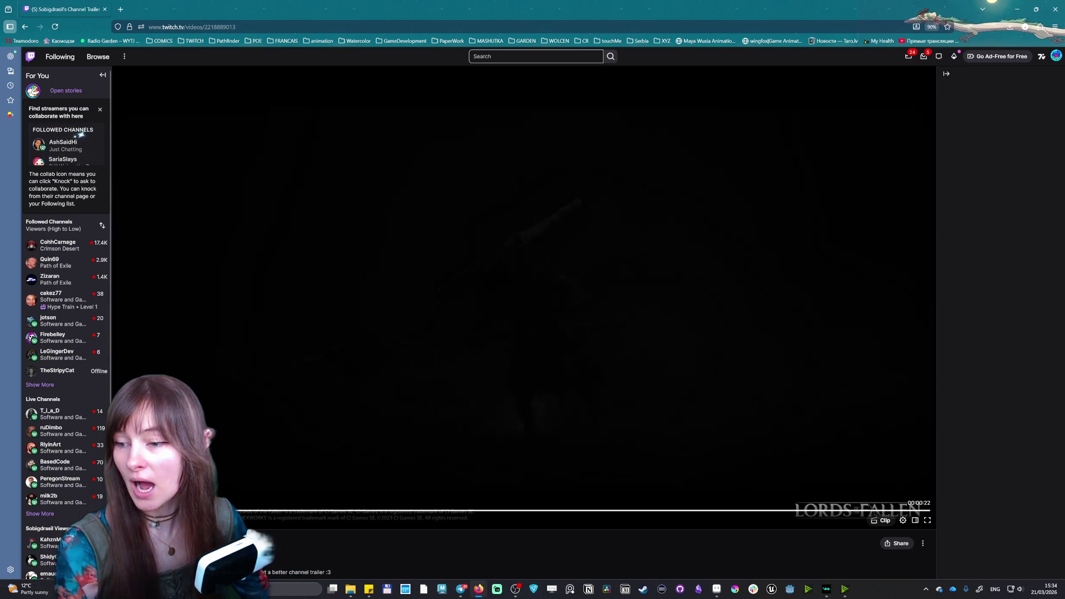
Open a blank new tab and go back to the Twitch video tab
left_click(121, 9)
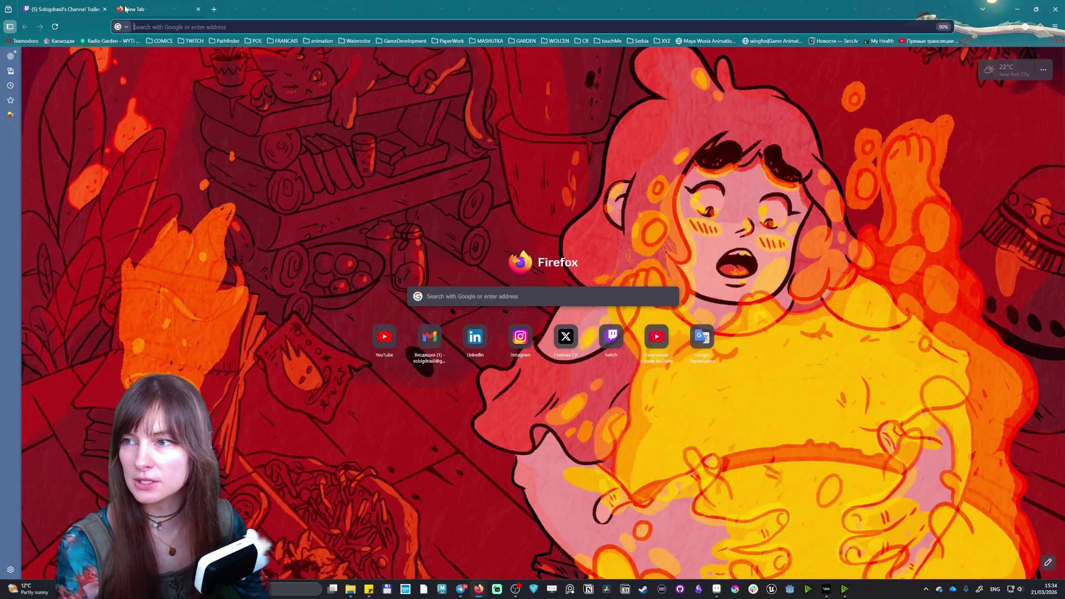
left_click(63, 6)
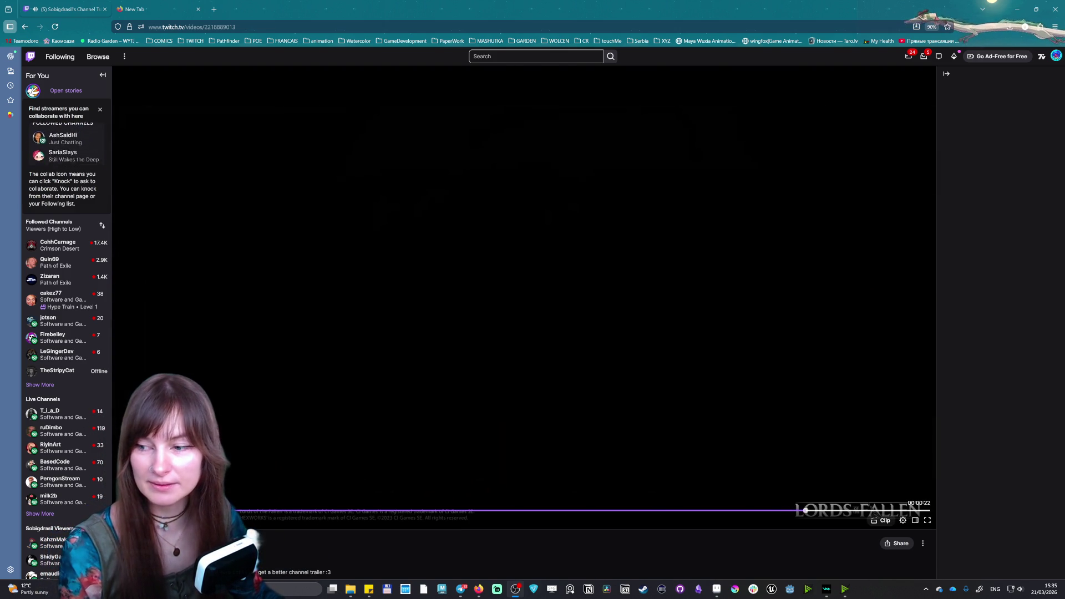
Search Google for 'god death and reapers' and open the Gods, Death & Reapers Steam page
left_click(165, 10)
type("goo")
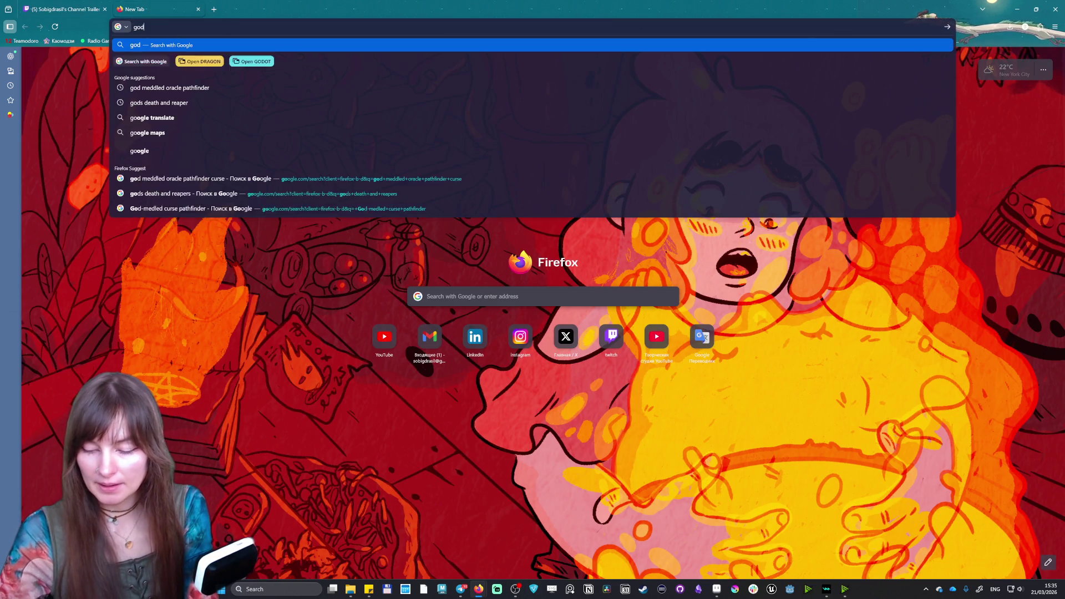
type(" death and")
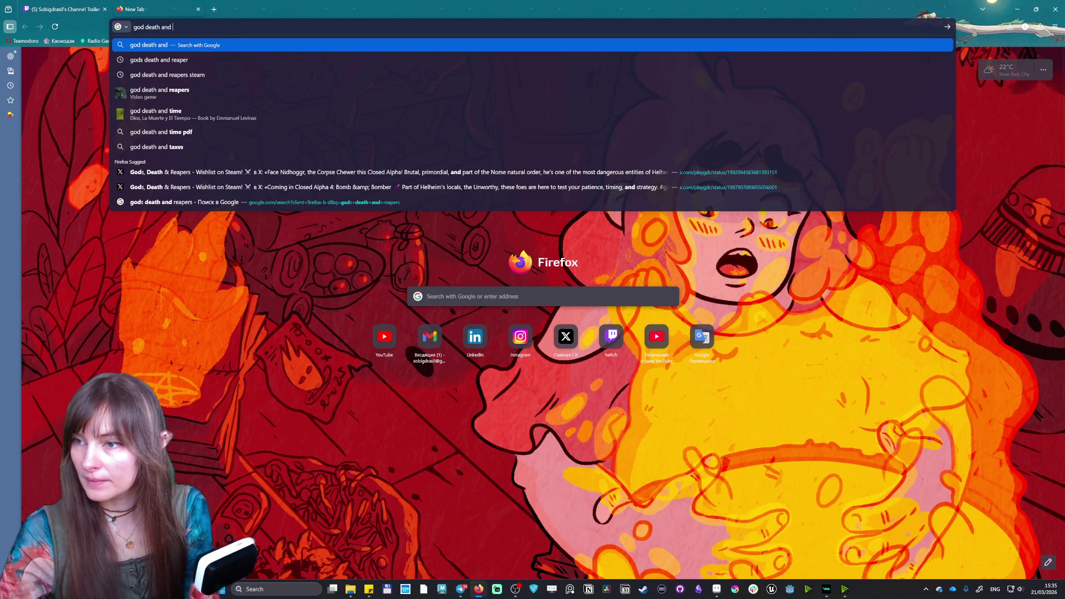
left_click(159, 91)
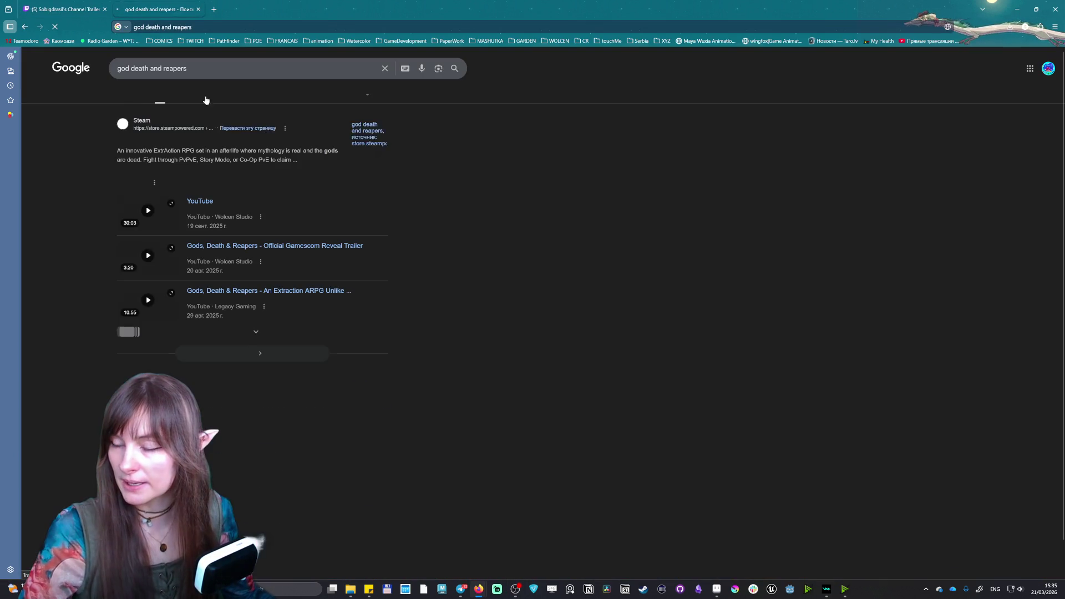
left_click(176, 146)
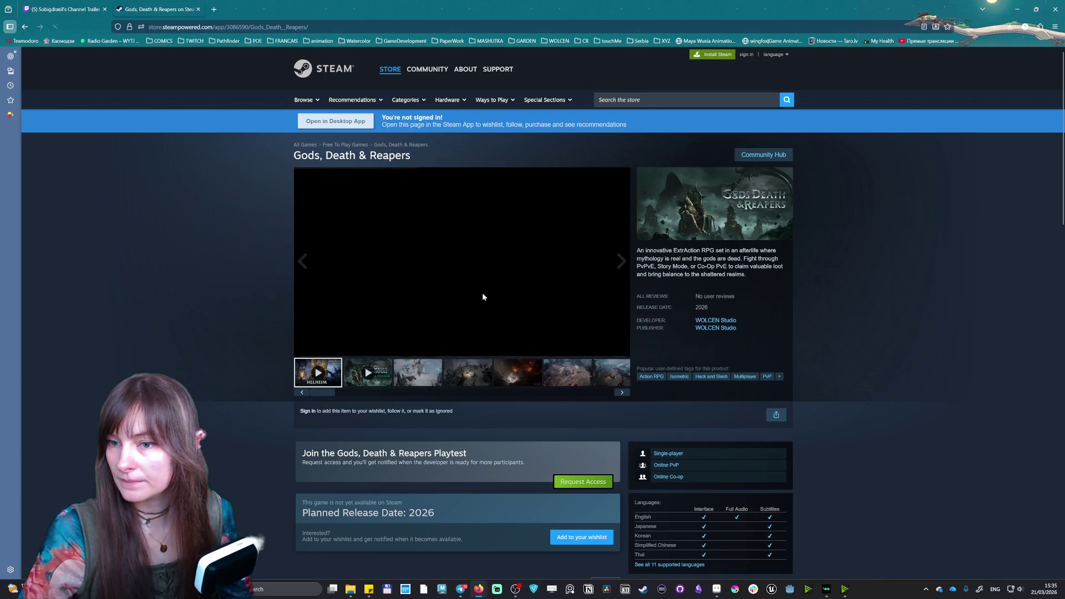
Play the trailer full screen, pause and resume it, pause again, and exit full screen
left_click(466, 264)
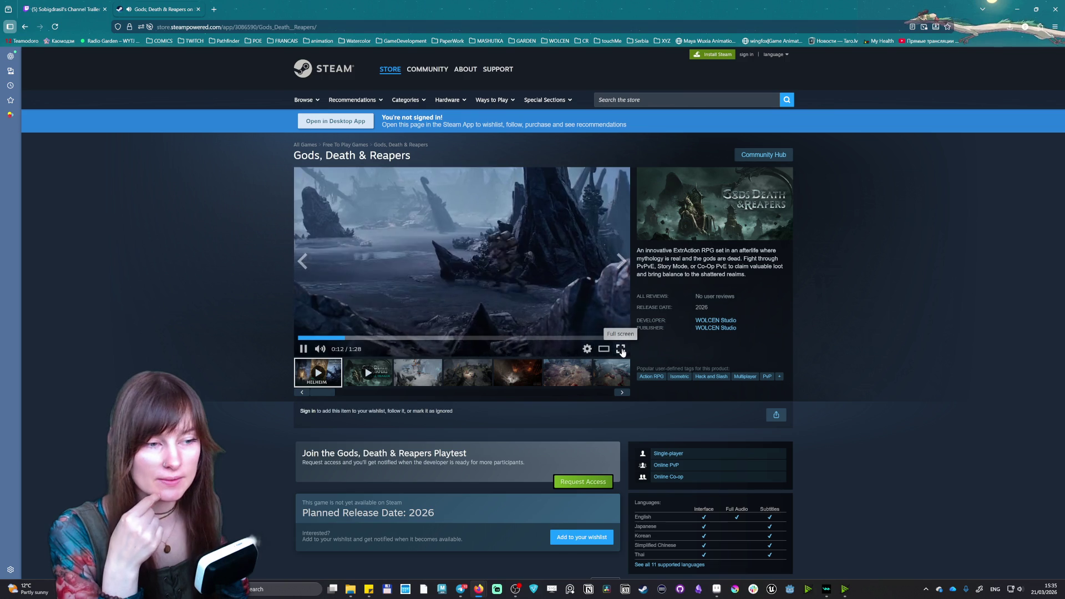
left_click(620, 349)
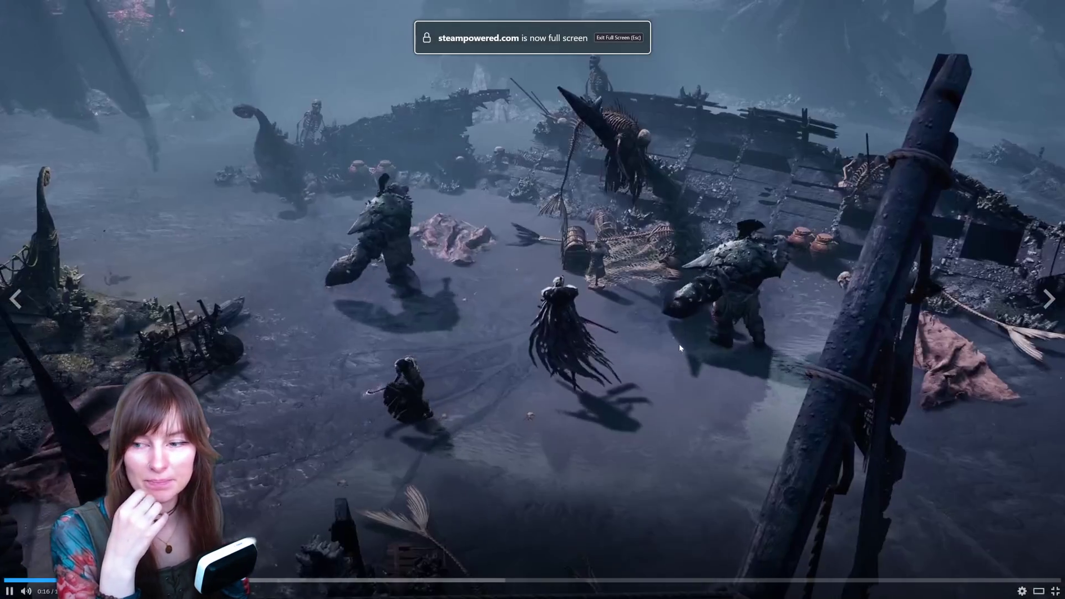
left_click(447, 320)
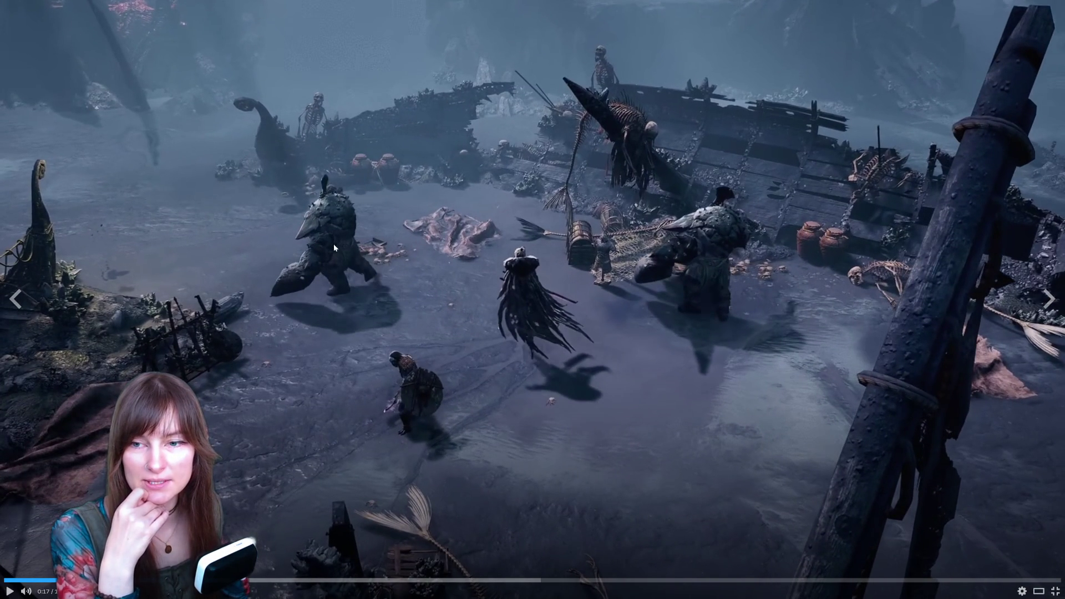
left_click(707, 303)
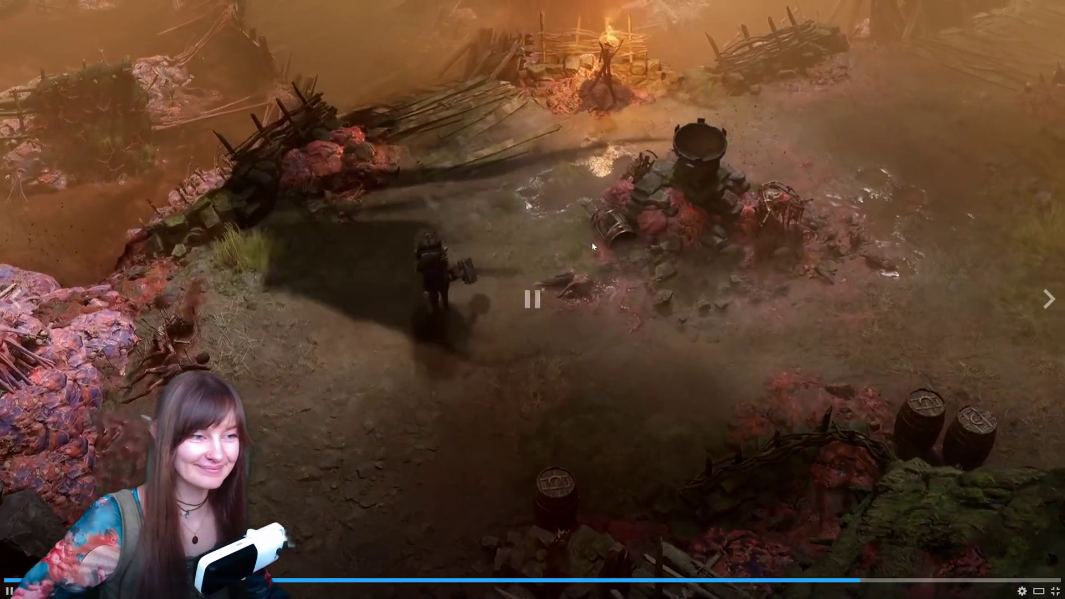
left_click(964, 250)
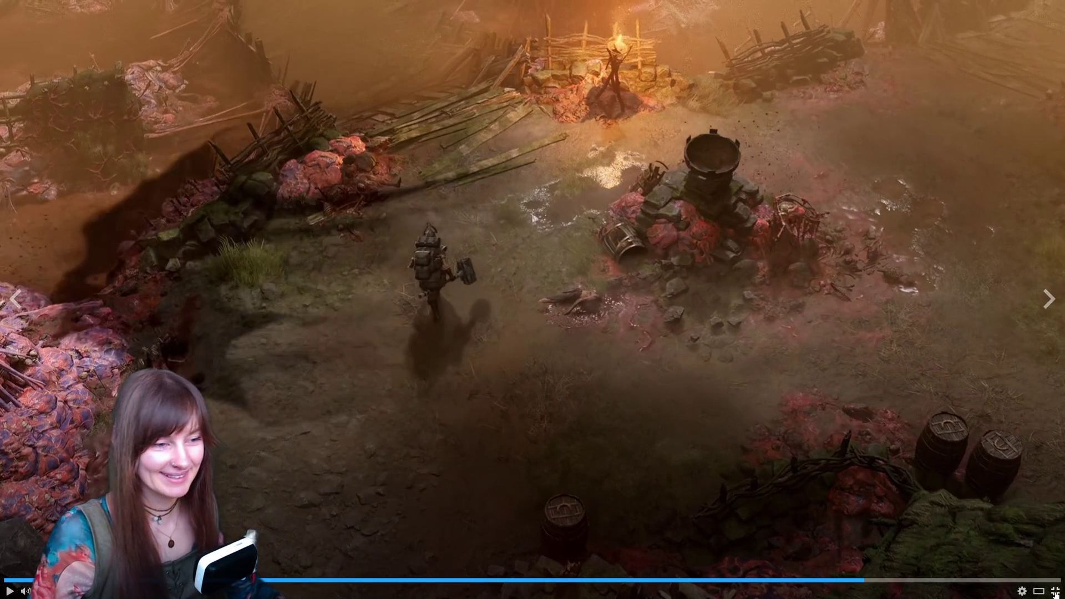
left_click(1055, 592)
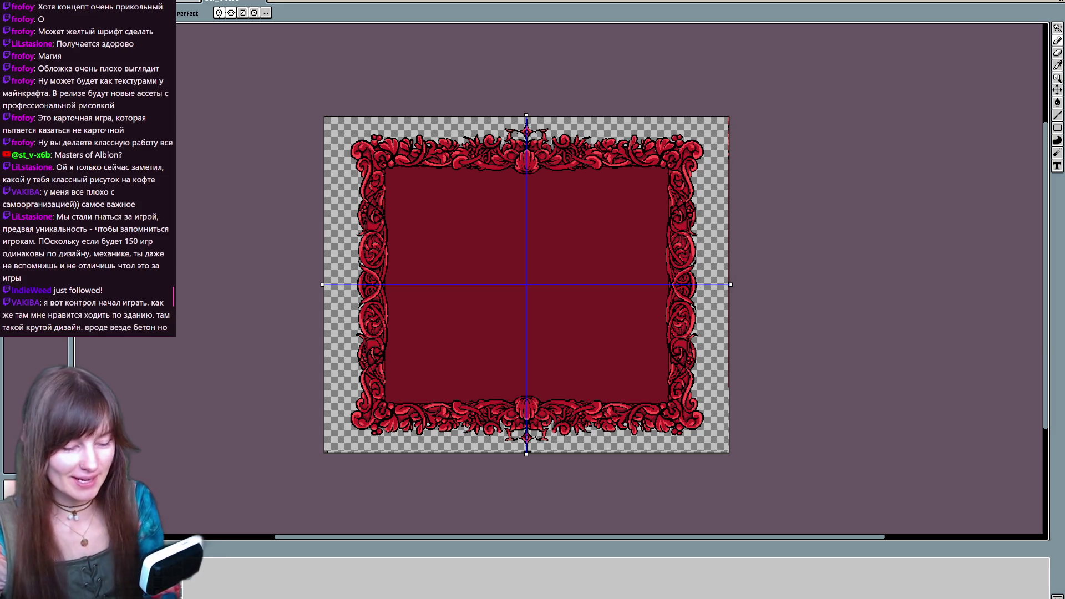
Recentre the crimson scrollwork frame in view and return to the pencil tool
left_click_drag(653, 291, 607, 335)
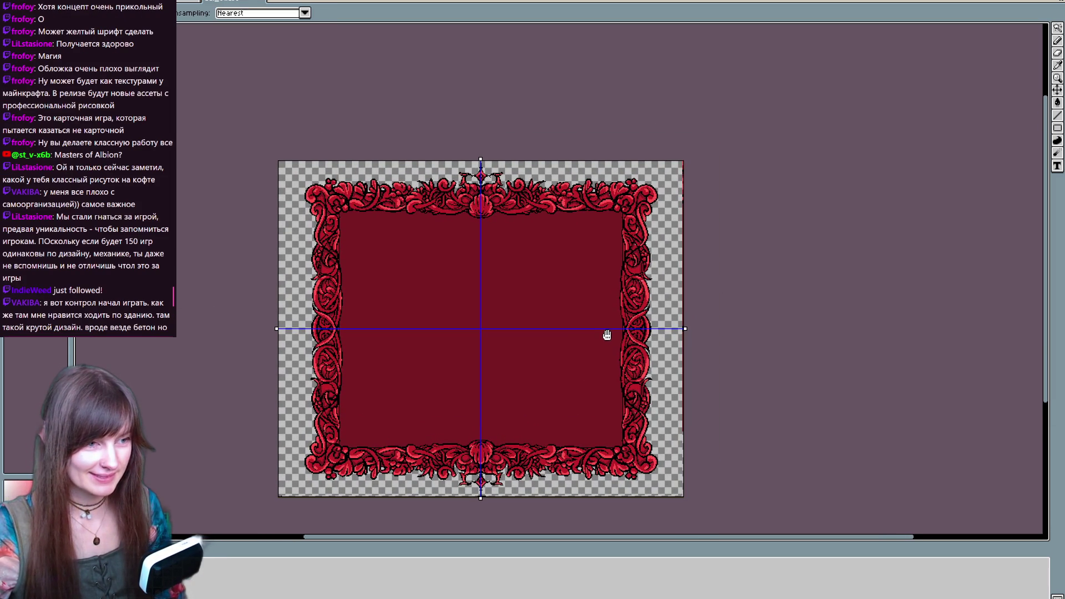
key("b")
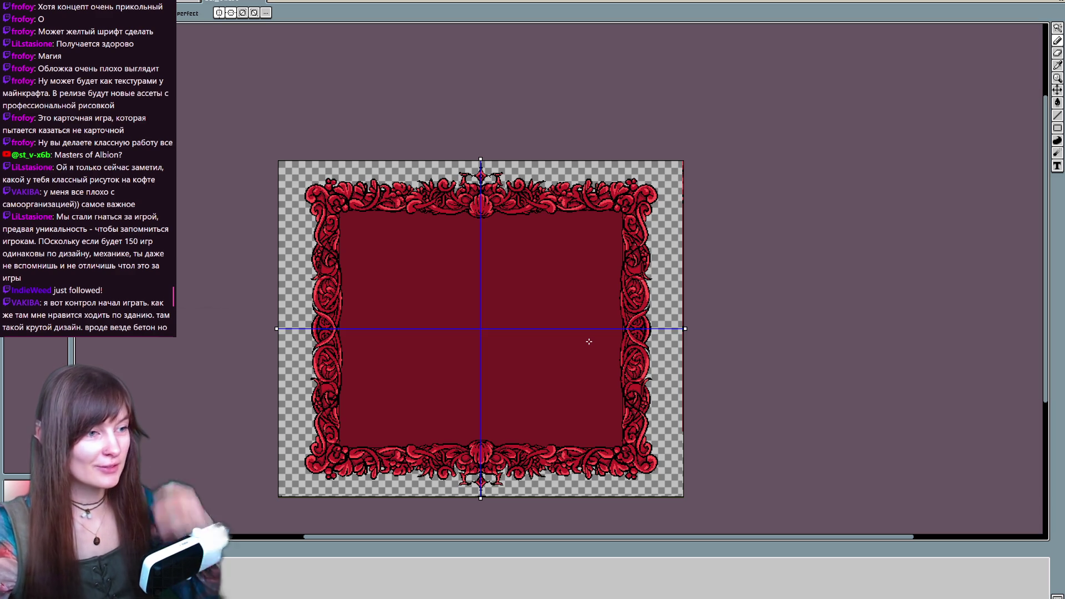
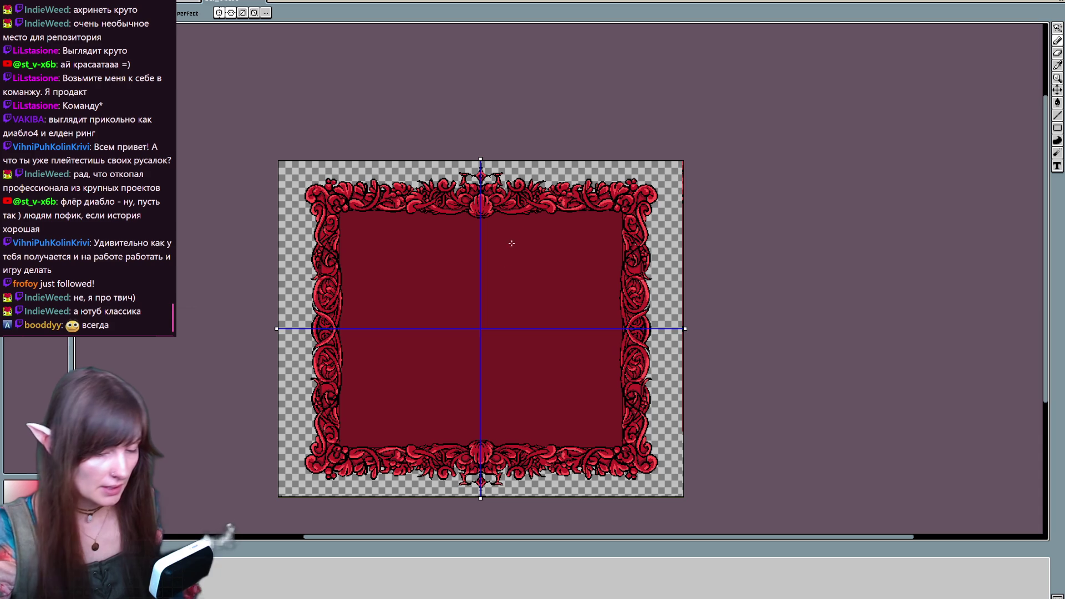
Draw a dark mirrored shadow stroke down the frame's inner left edge
scroll(534, 303, "up", 1)
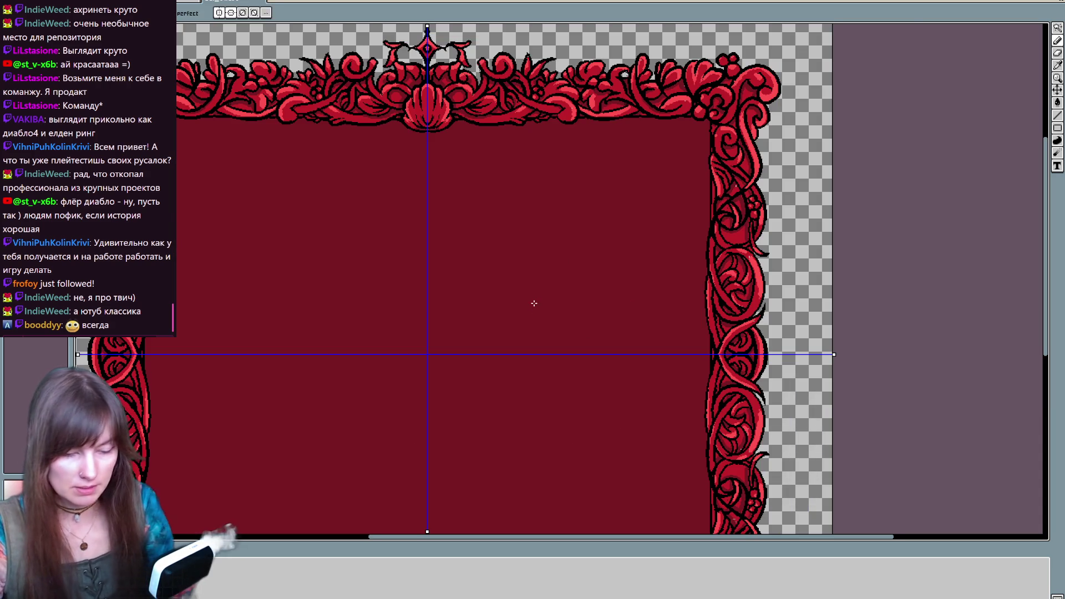
scroll(533, 301, "left", 3)
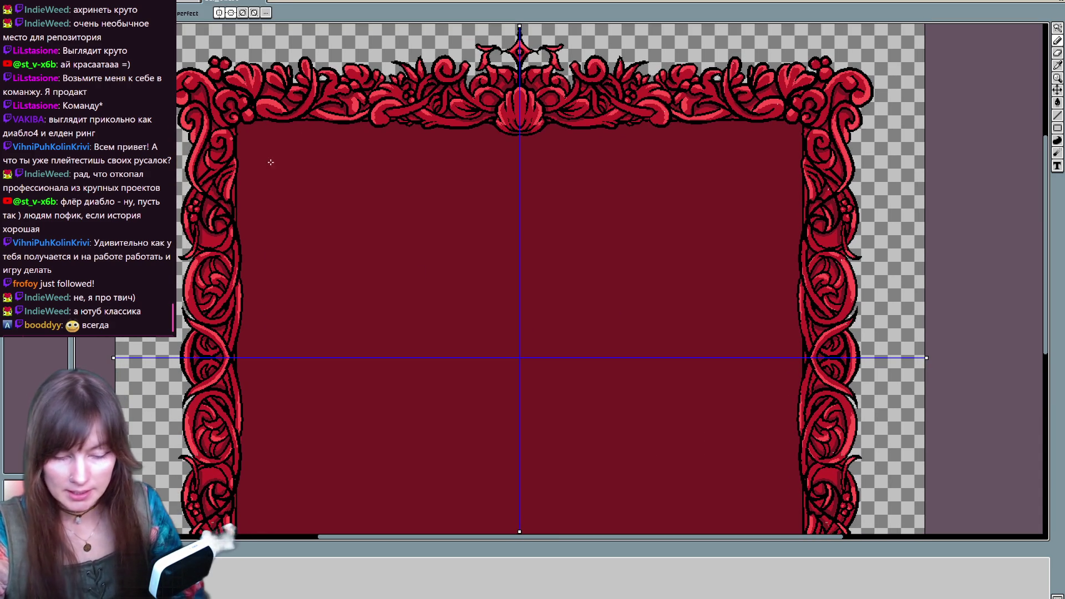
left_click_drag(238, 127, 241, 230)
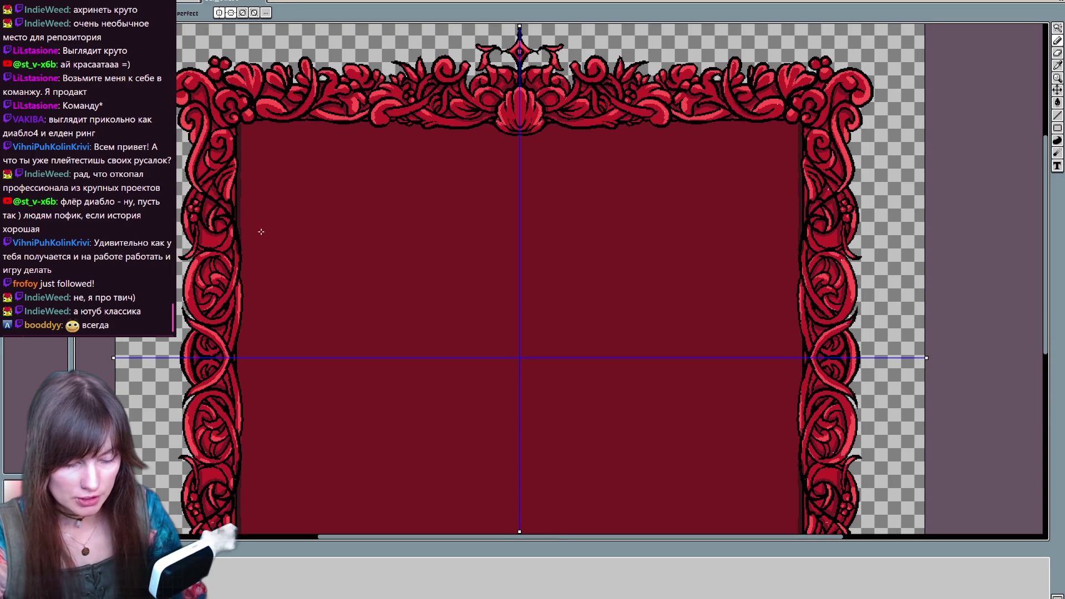
mouse_move(314, 373)
left_mouse_down()
mouse_move(356, 287)
mouse_move(321, 356)
left_mouse_up()
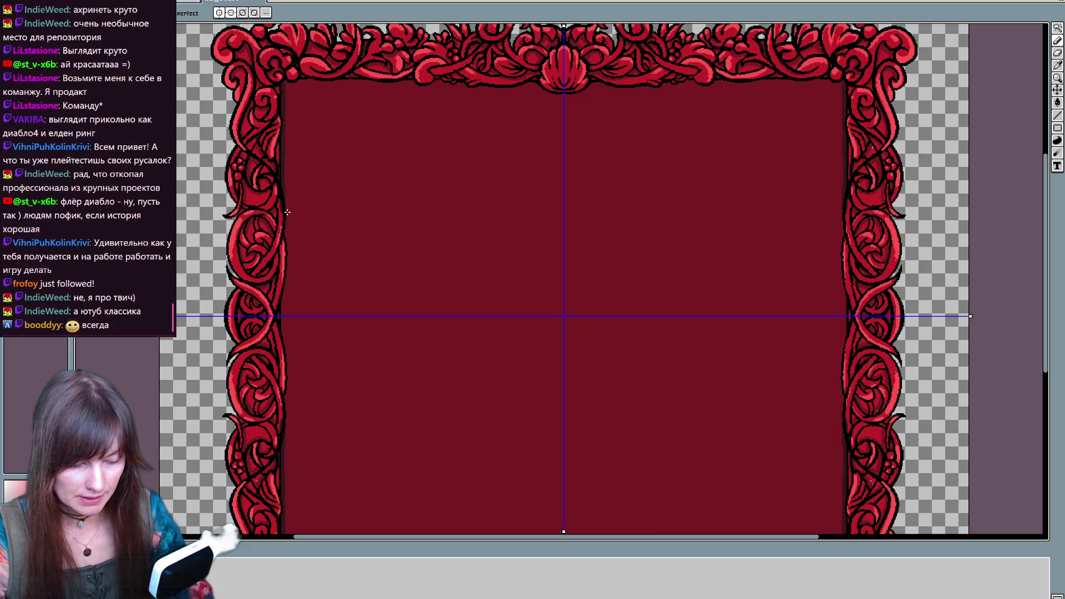
left_click_drag(283, 205, 289, 272)
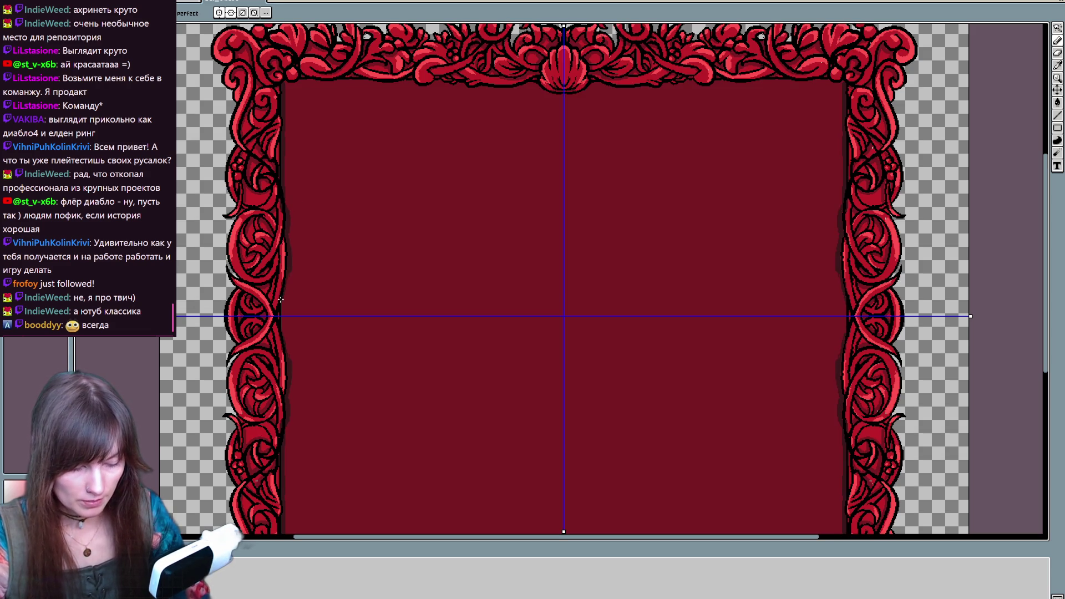
key("v")
key("b")
left_click_drag(287, 231, 285, 343)
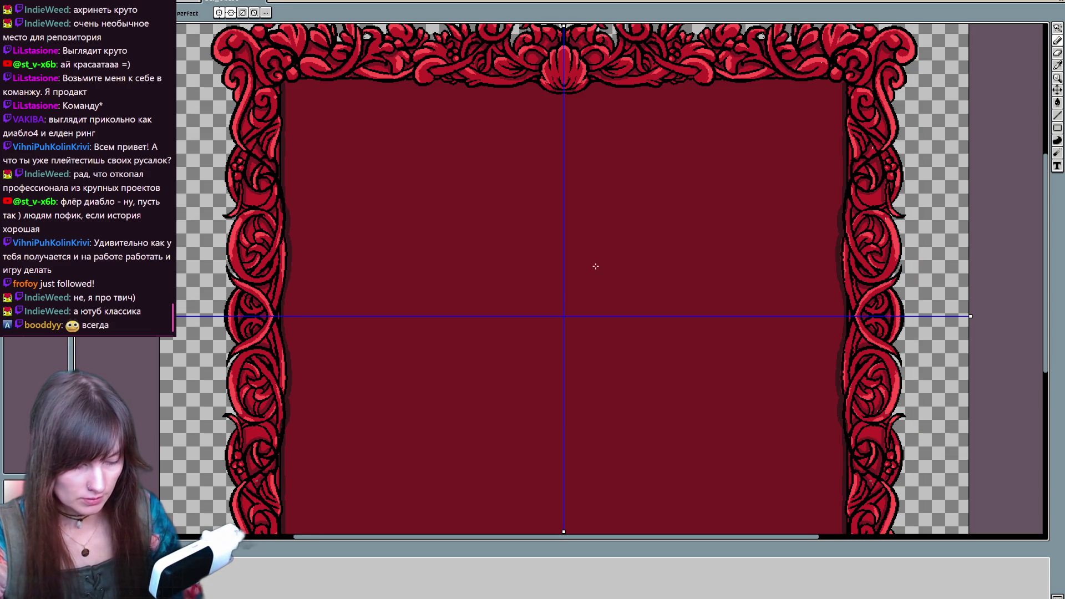
scroll(274, 235, "up", 5)
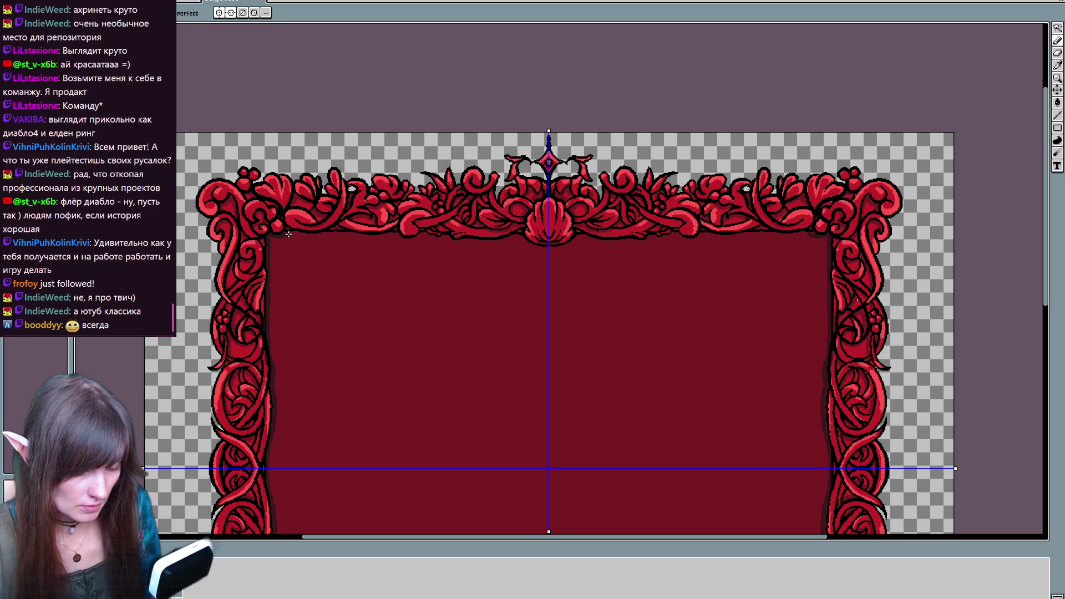
Continue the dark shadow along the inner top edge and under the central shell ornament
left_click_drag(296, 233, 396, 232)
key("ctrl")
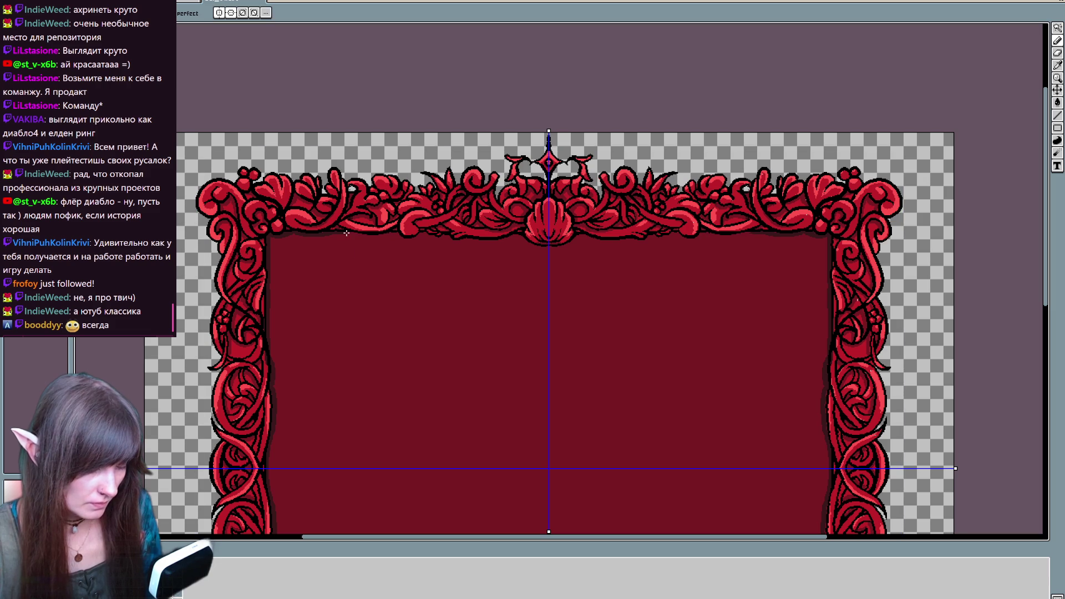
left_click_drag(355, 234, 421, 235)
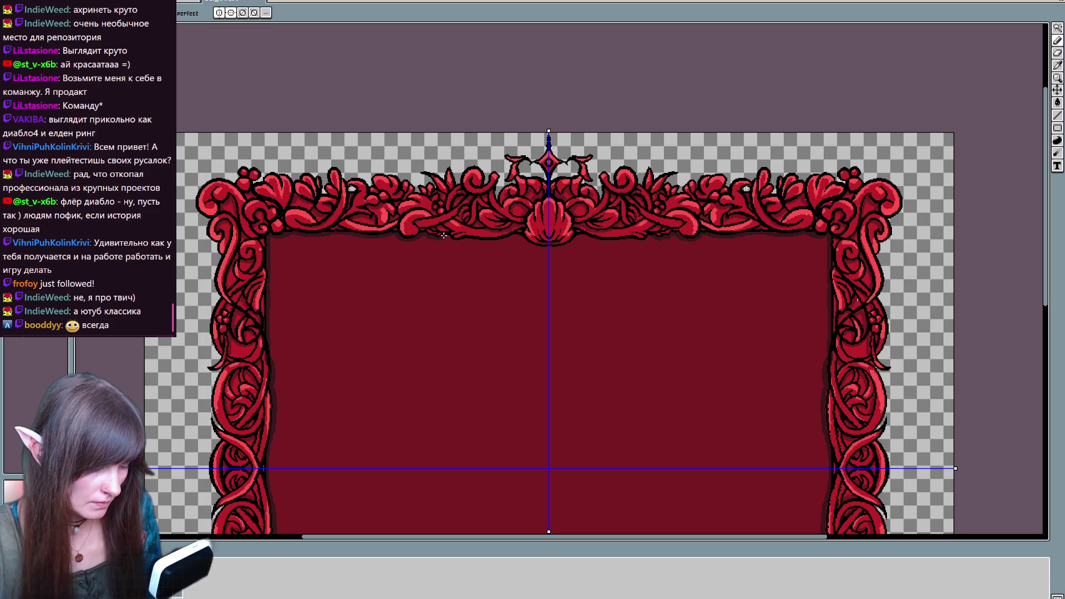
left_click_drag(459, 240, 509, 236)
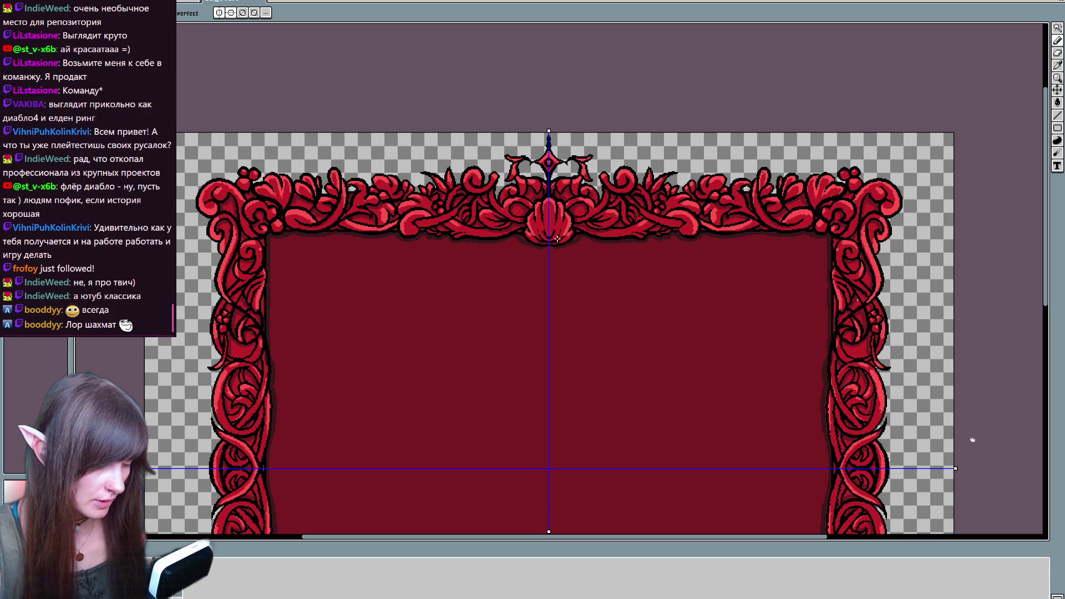
key("ctrl")
mouse_move(520, 237)
left_mouse_down()
mouse_move(555, 244)
mouse_move(580, 218)
left_mouse_up()
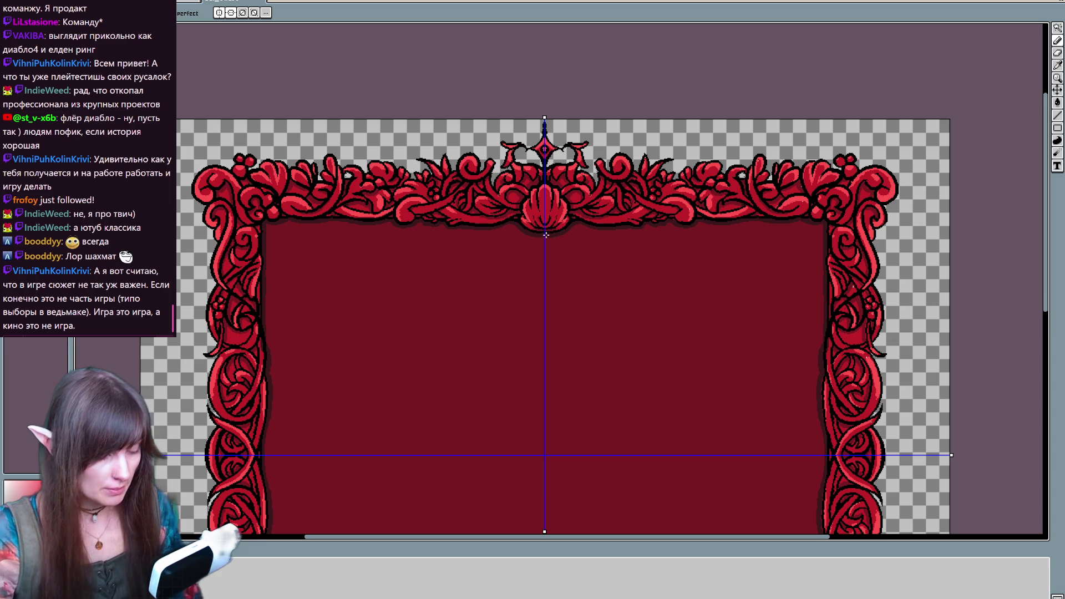
key("v")
scroll(507, 247, "up", 1)
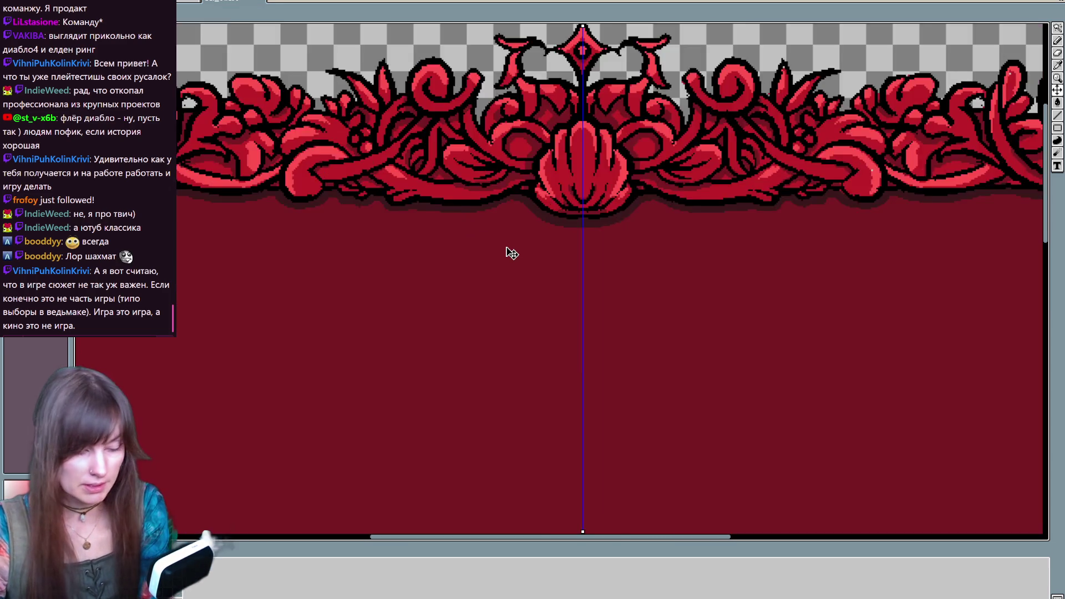
scroll(506, 247, "up", 1)
scroll(506, 247, "down", 2)
scroll(511, 253, "down", 2)
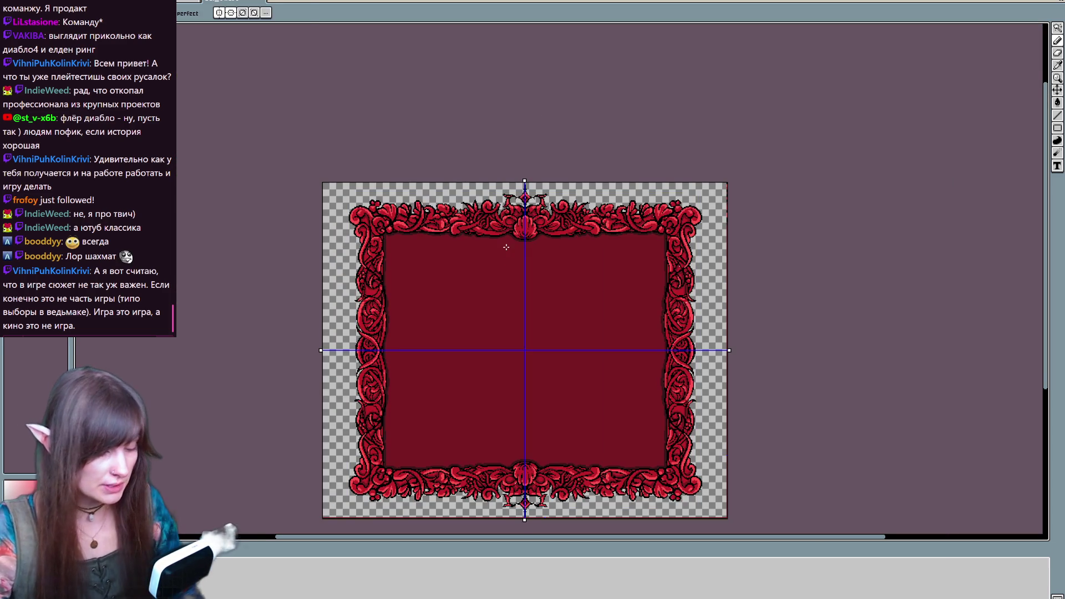
left_click_drag(652, 370, 661, 331)
scroll(661, 333, "up", 2)
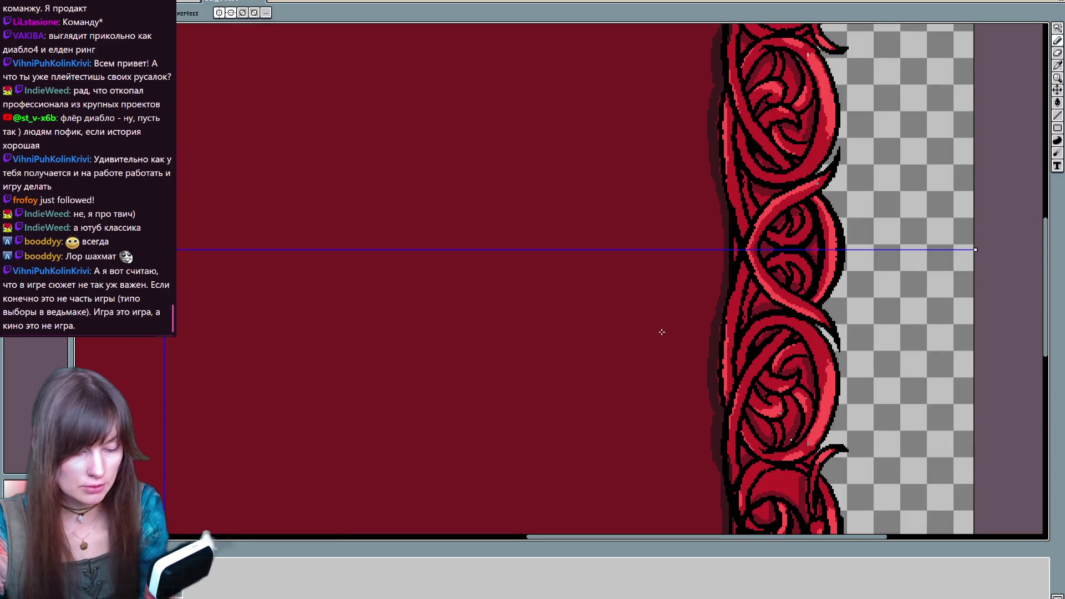
left_click_drag(458, 370, 843, 390)
scroll(843, 390, "left", 5)
key("b")
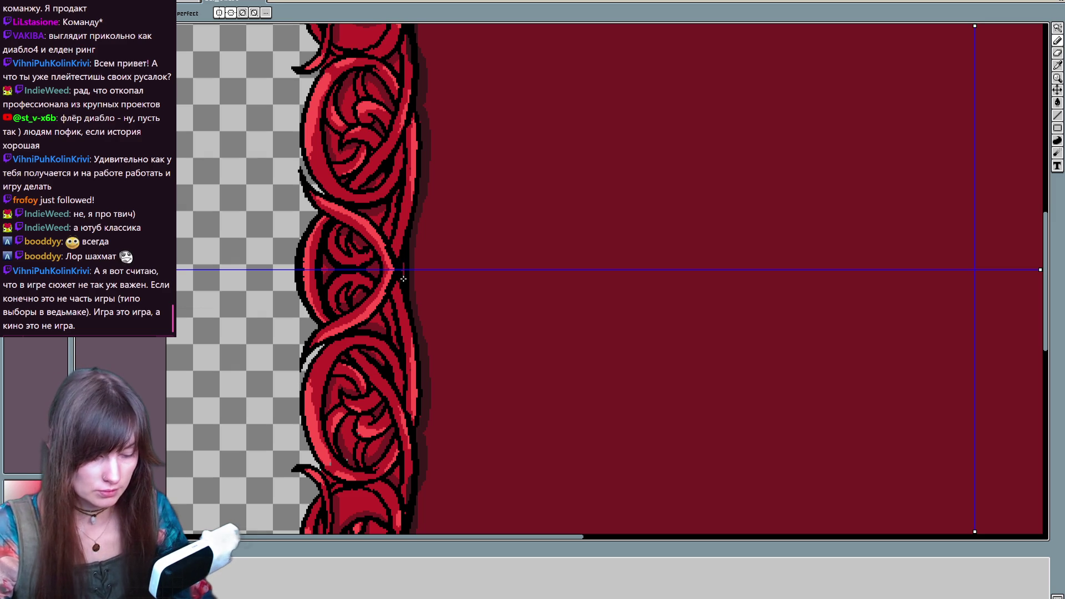
scroll(440, 183, "up", 3)
key("b")
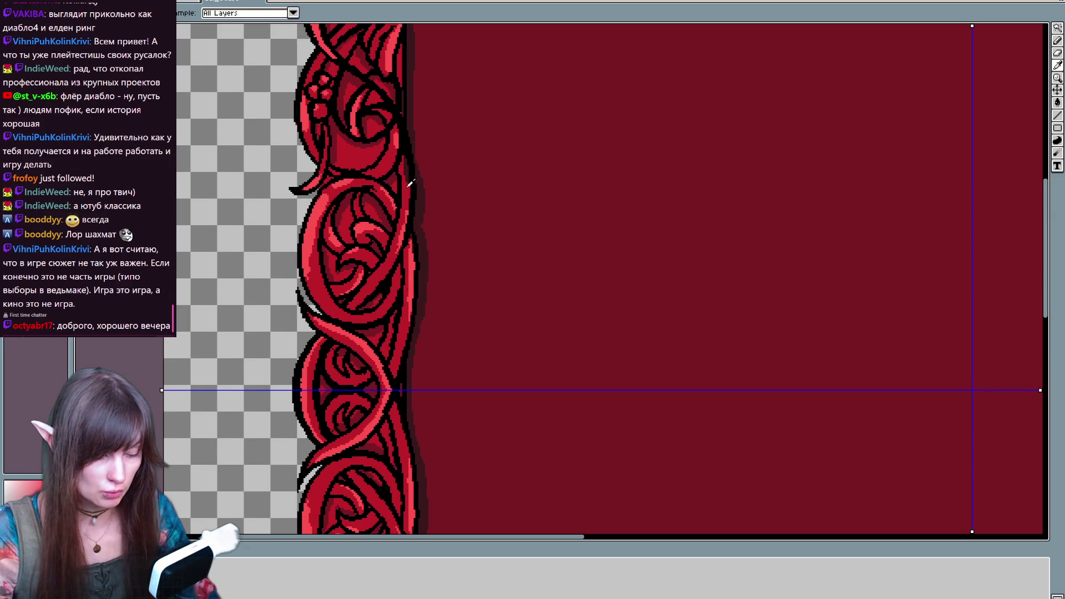
key("alt")
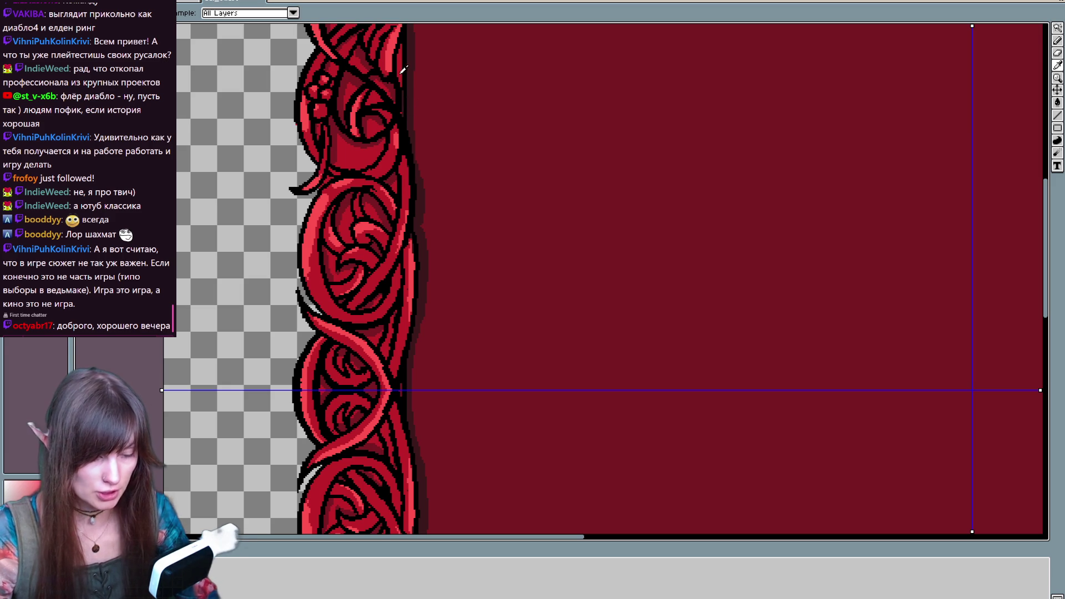
left_click(406, 86)
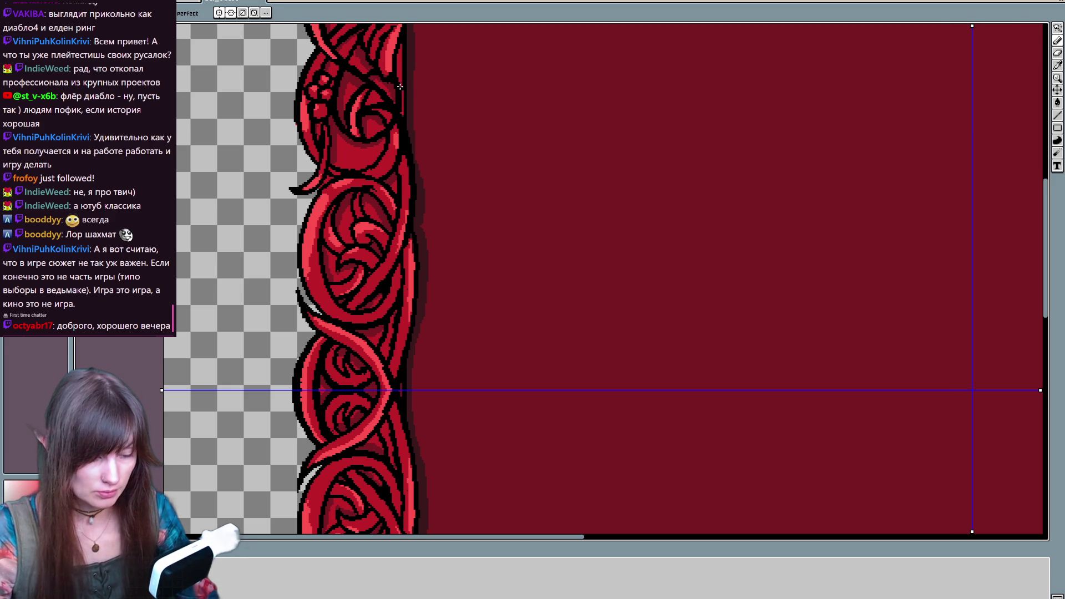
left_click_drag(399, 82, 405, 112)
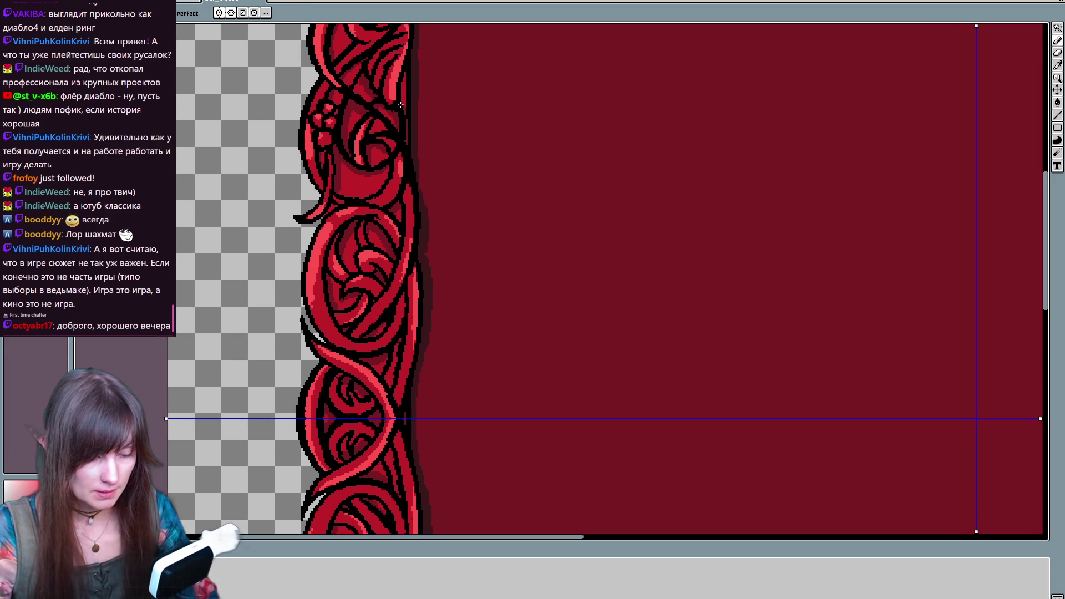
scroll(499, 397, "down", 5)
left_click_drag(520, 398, 506, 302)
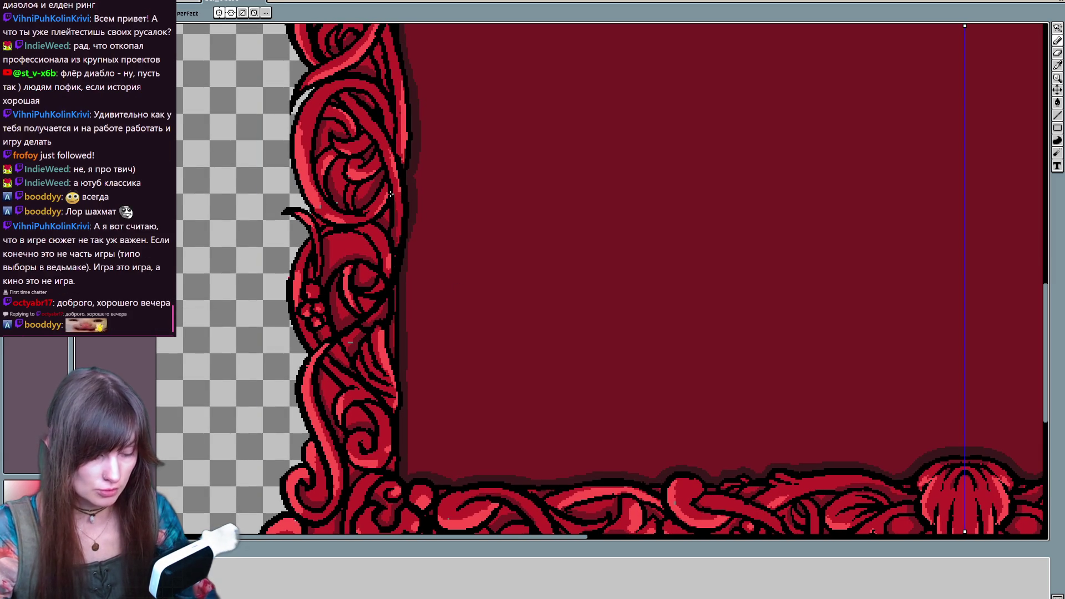
scroll(593, 194, "down", 5)
left_click_drag(564, 243, 534, 404)
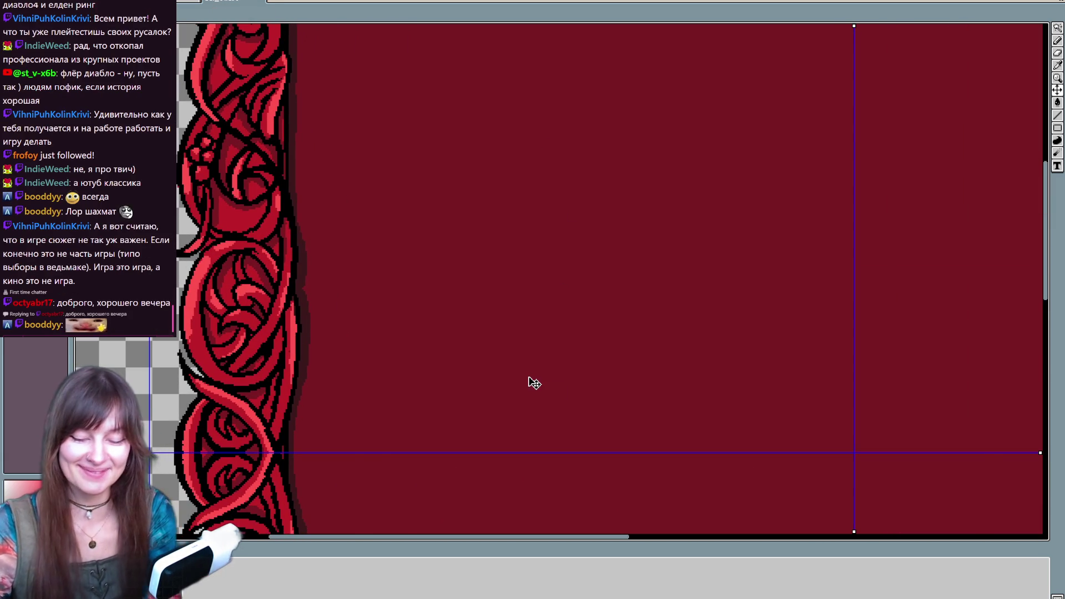
scroll(532, 382, "down", 1)
left_click_drag(630, 327, 597, 343)
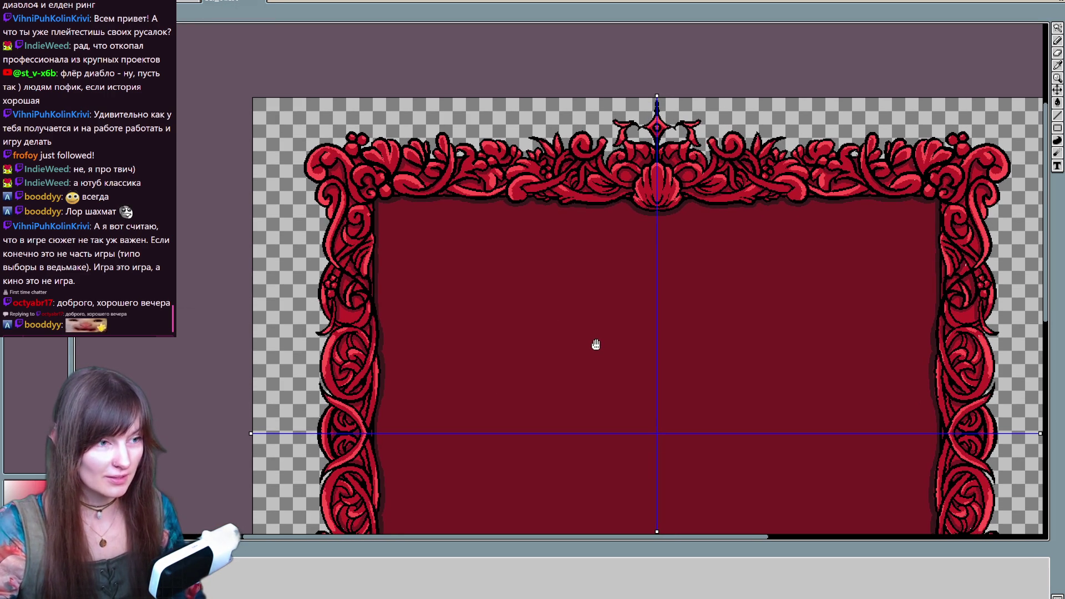
left_click_drag(596, 344, 595, 345)
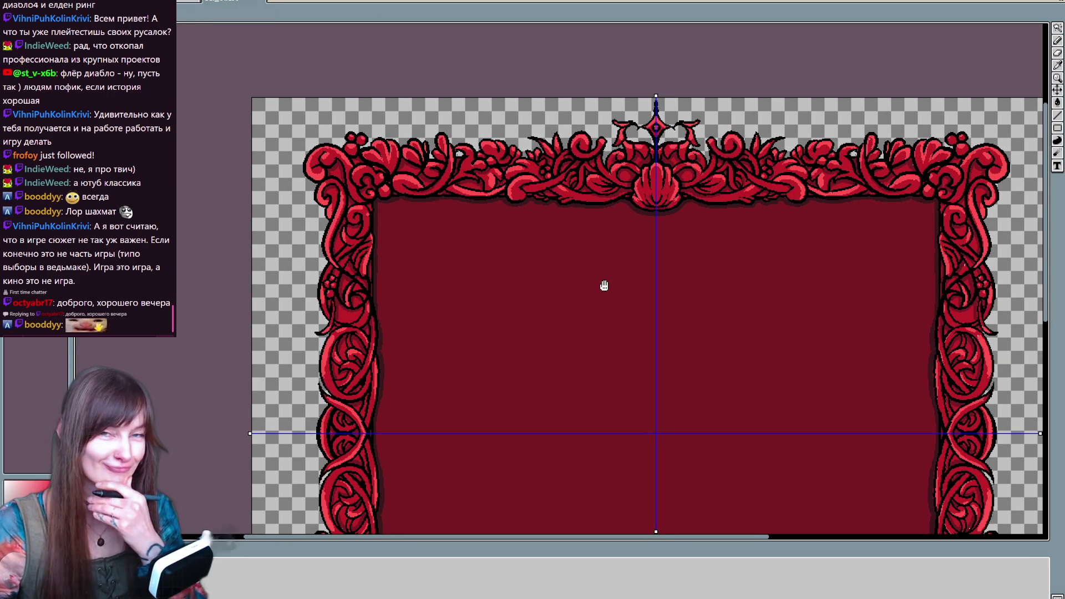
key("b")
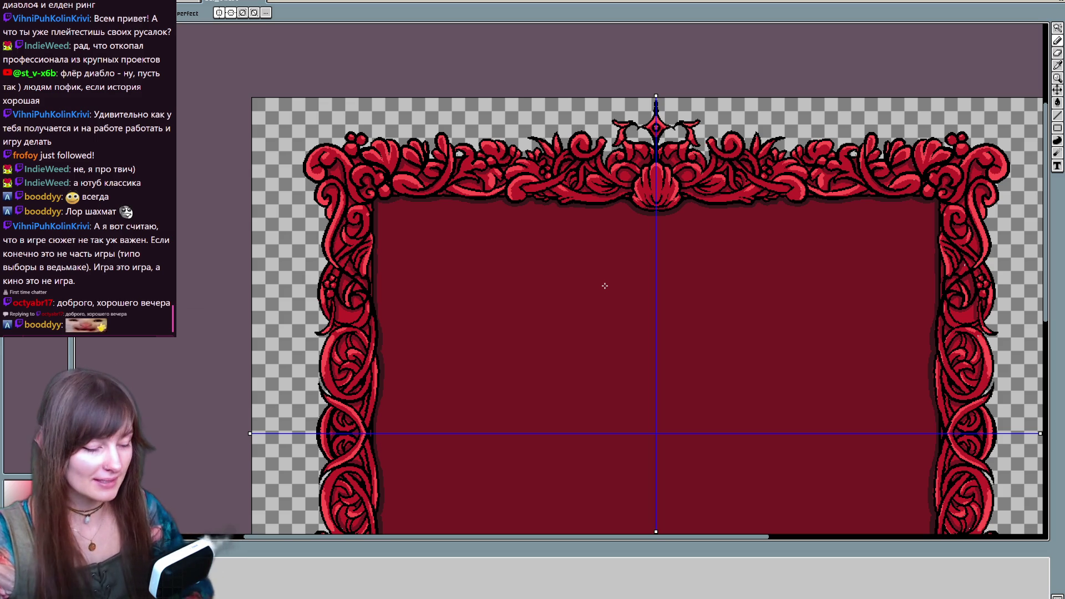
mouse_move(604, 285)
left_mouse_down()
mouse_move(713, 231)
mouse_move(675, 112)
mouse_move(670, 358)
left_mouse_up()
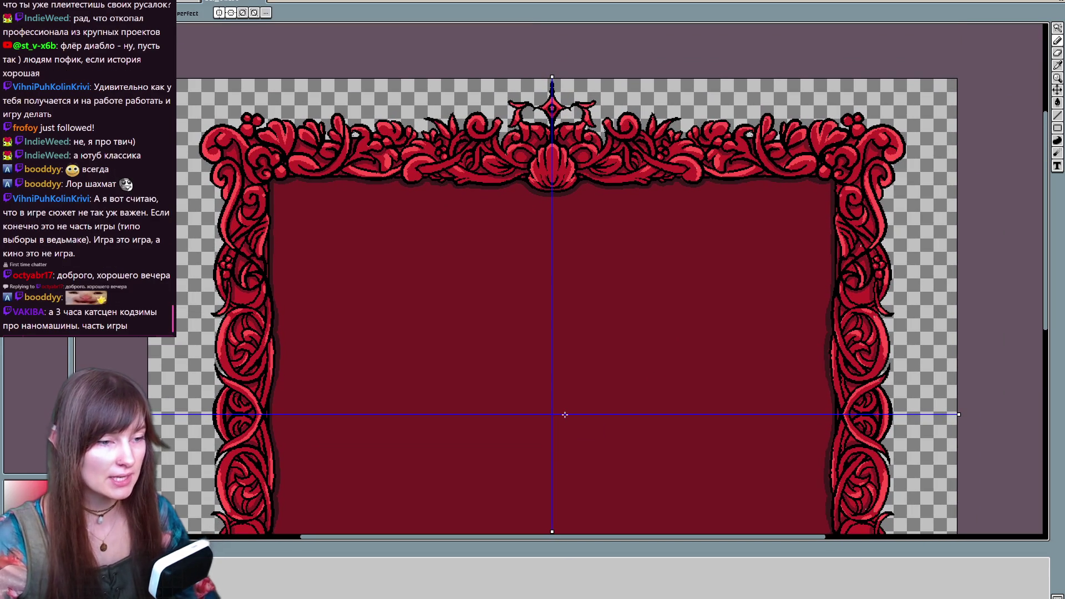
key("ctrl")
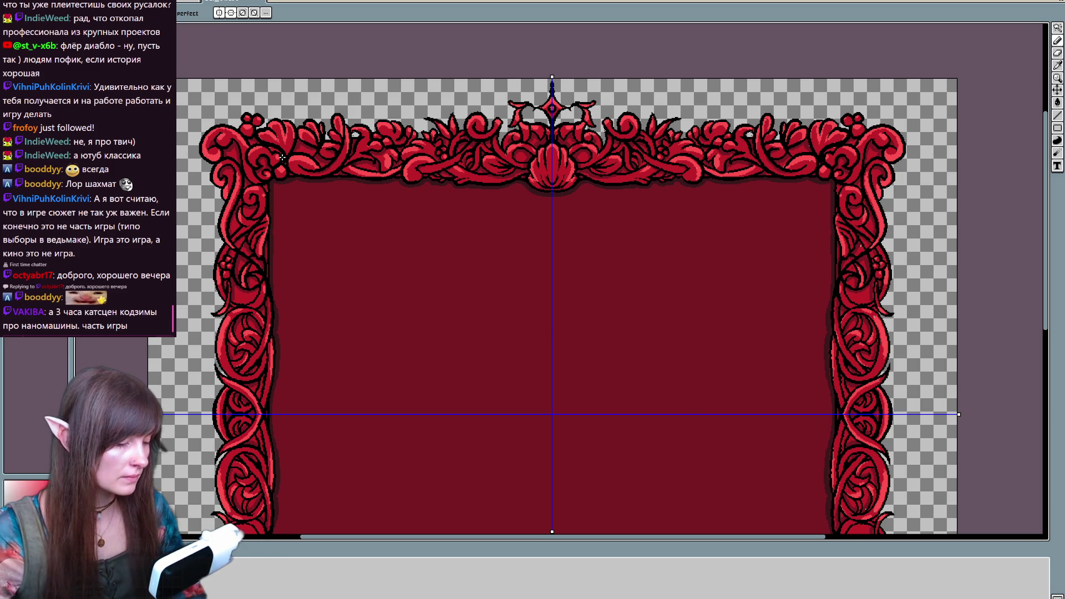
scroll(517, 282, "up", 2)
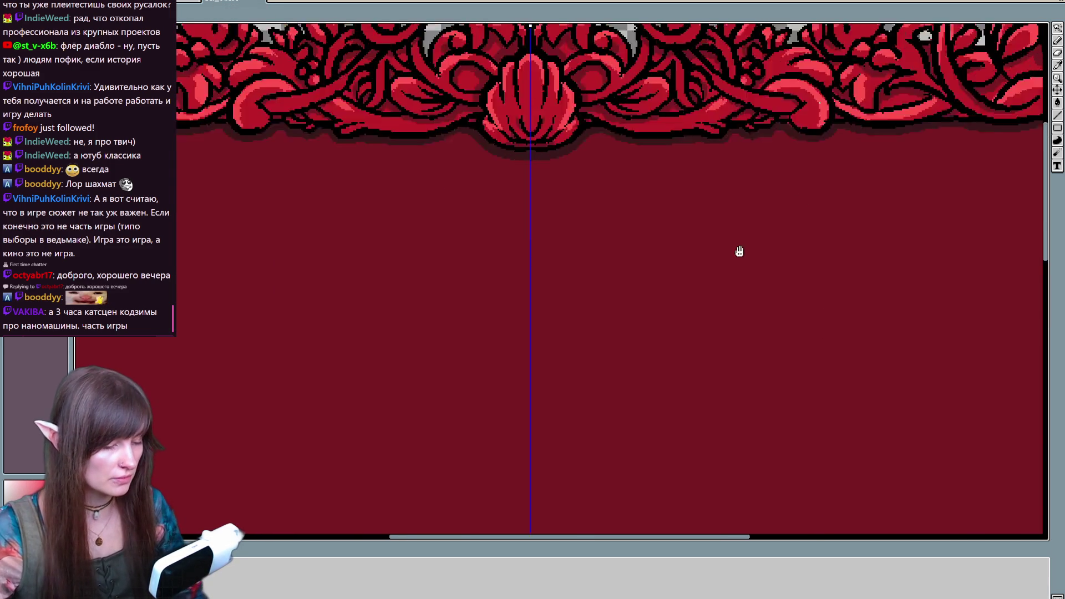
left_click_drag(792, 206, 537, 420)
key("i")
left_click(824, 278)
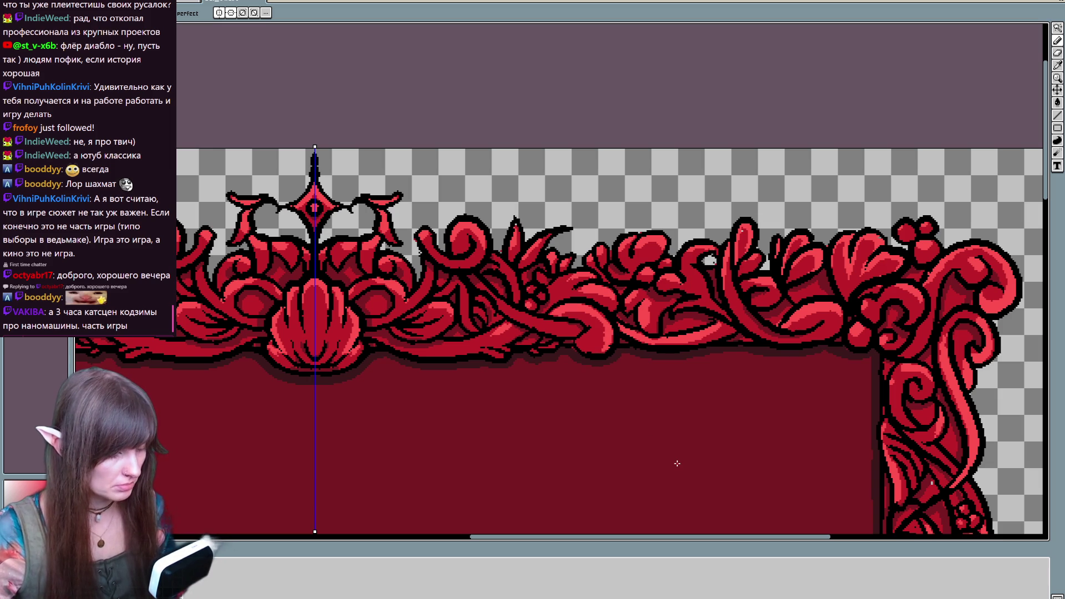
left_click_drag(677, 464, 494, 169)
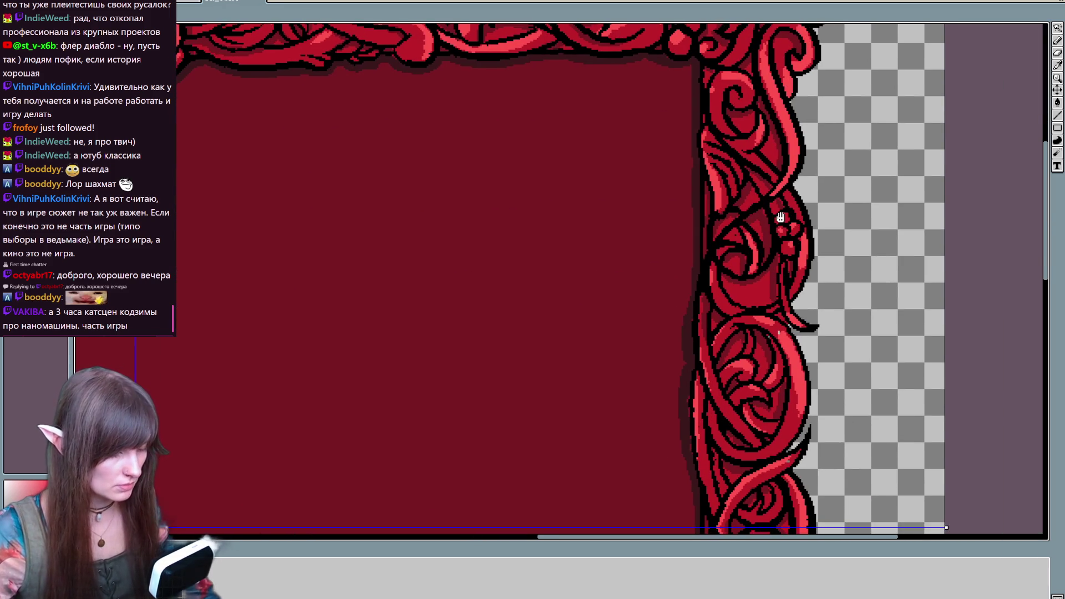
key("alt")
left_click(786, 333, "alt")
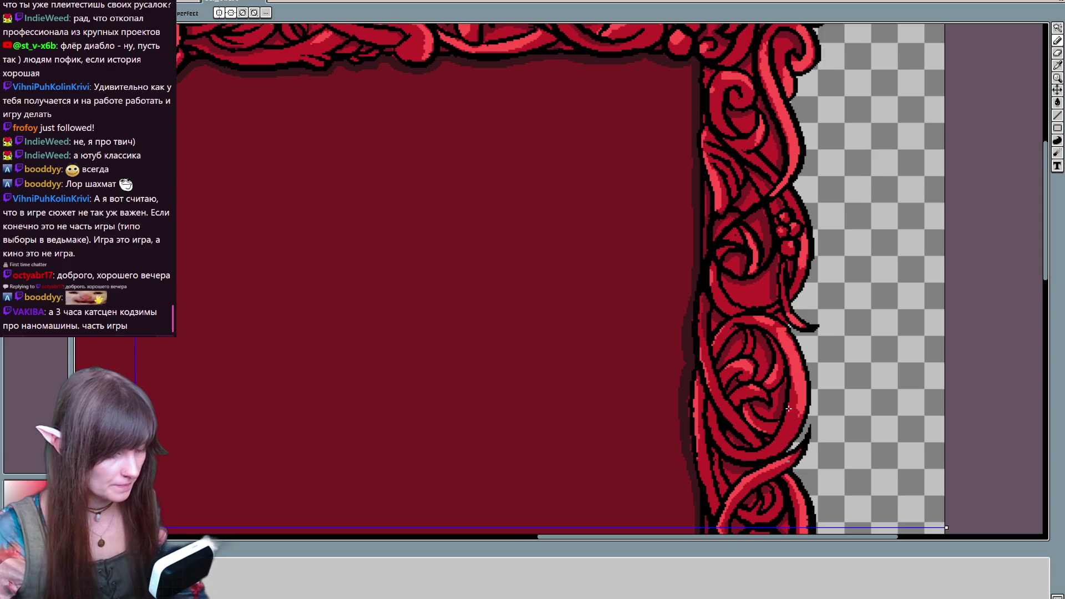
scroll(782, 344, "down", 3)
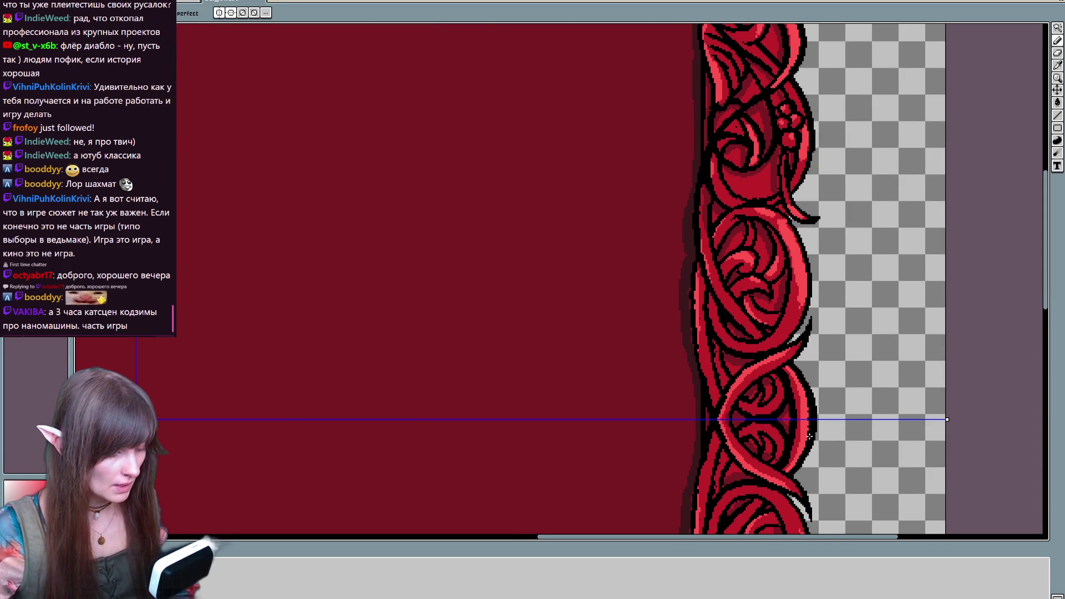
scroll(804, 409, "down", 6)
scroll(808, 350, "down", 1)
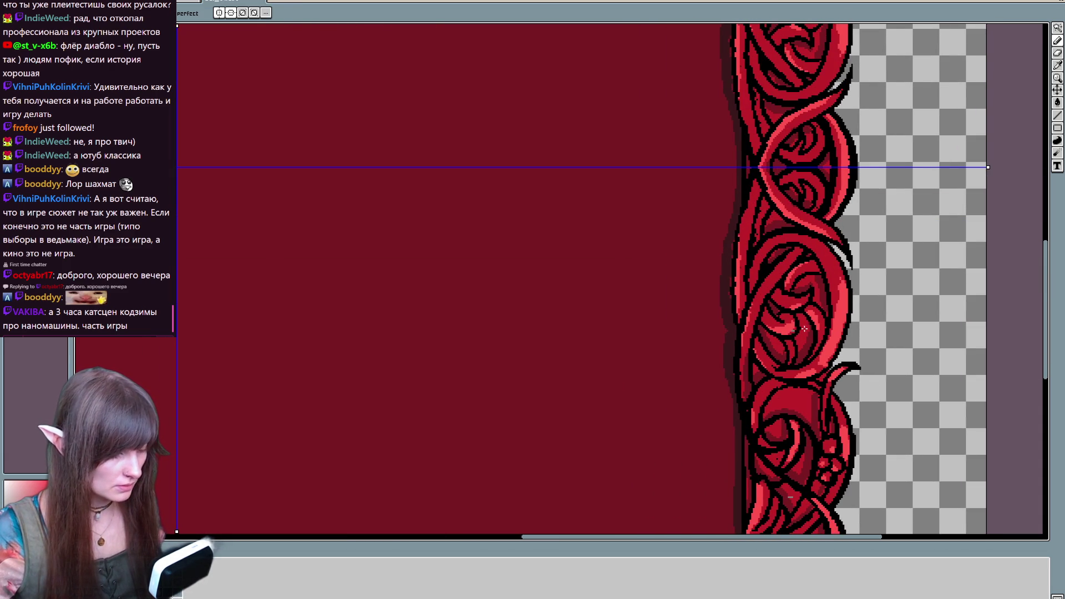
scroll(820, 338, "down", 3)
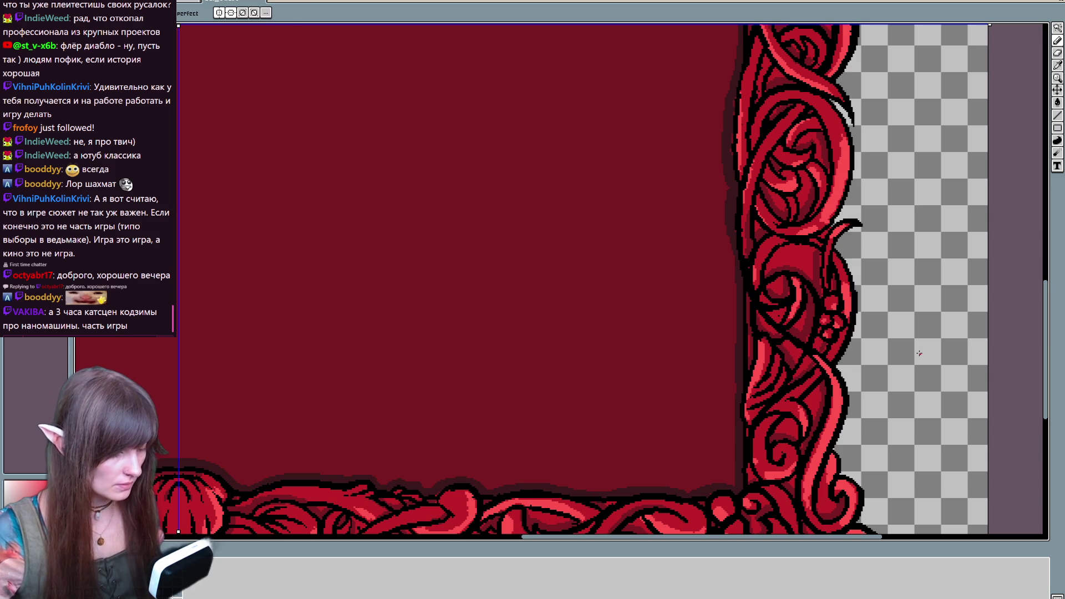
scroll(921, 351, "down", 4)
scroll(921, 351, "left", 1)
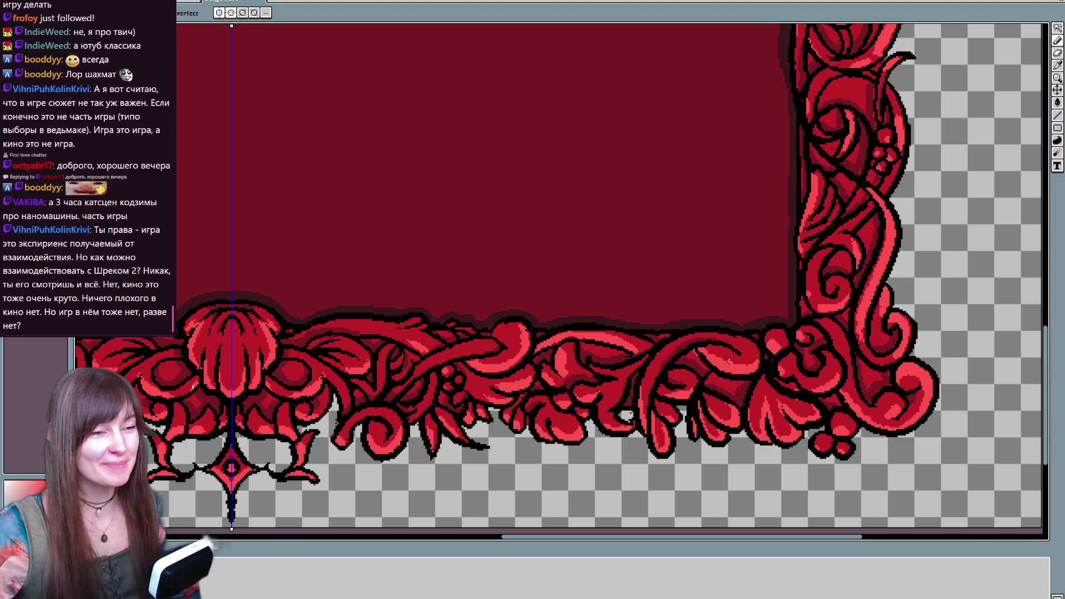
left_click_drag(606, 402, 764, 378)
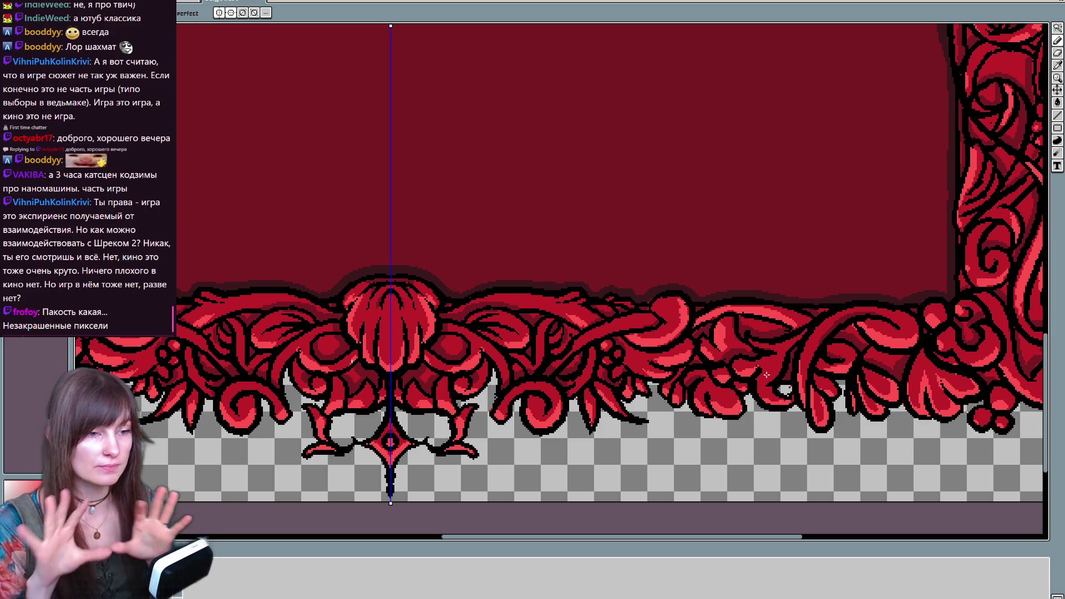
scroll(766, 375, "left", 5)
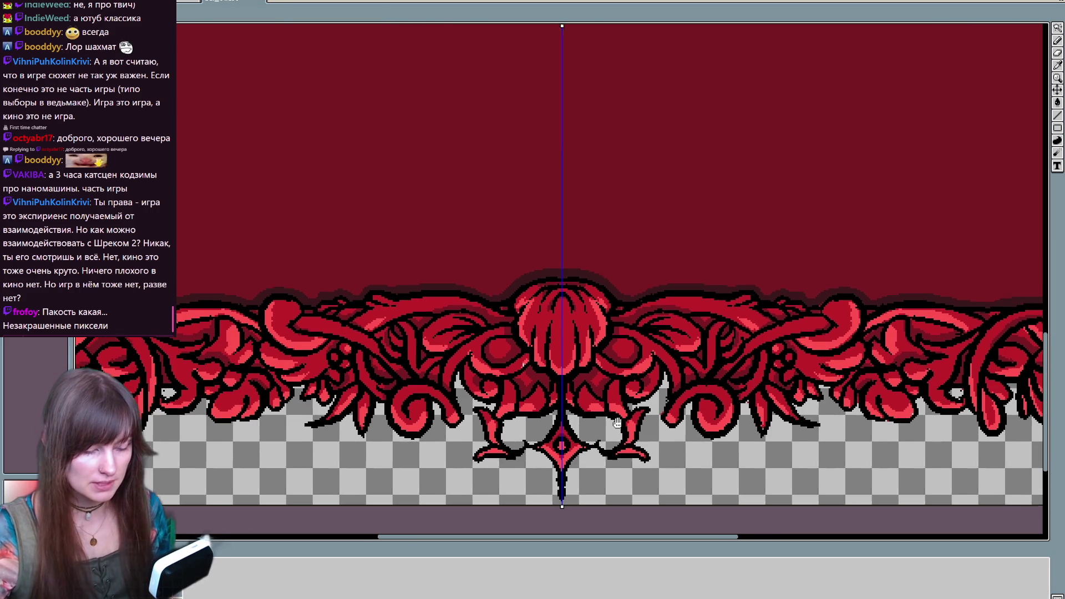
key("b")
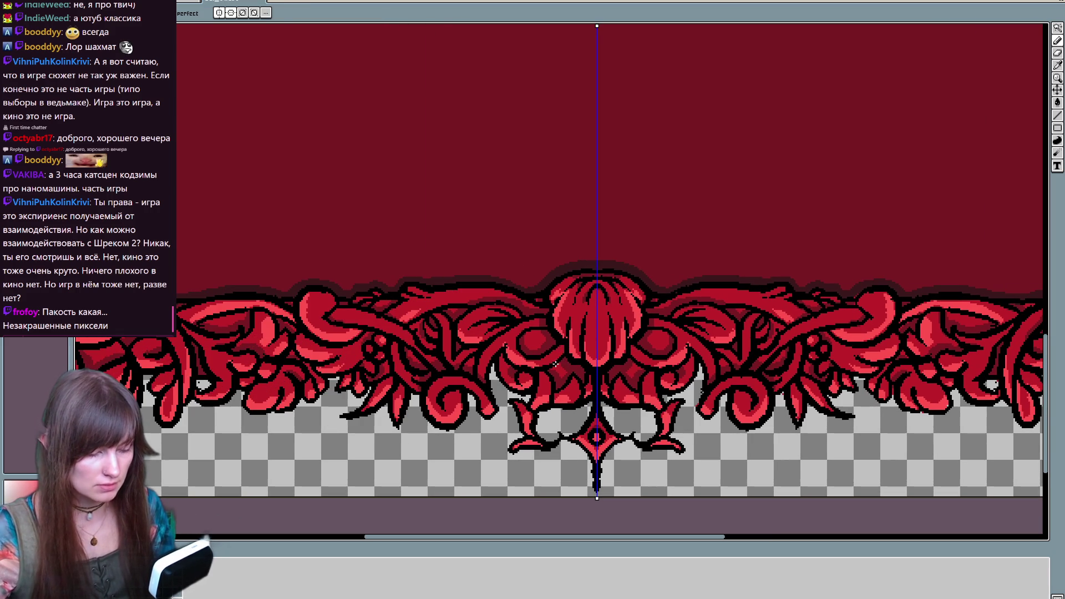
key("alt")
left_click(575, 344, "alt")
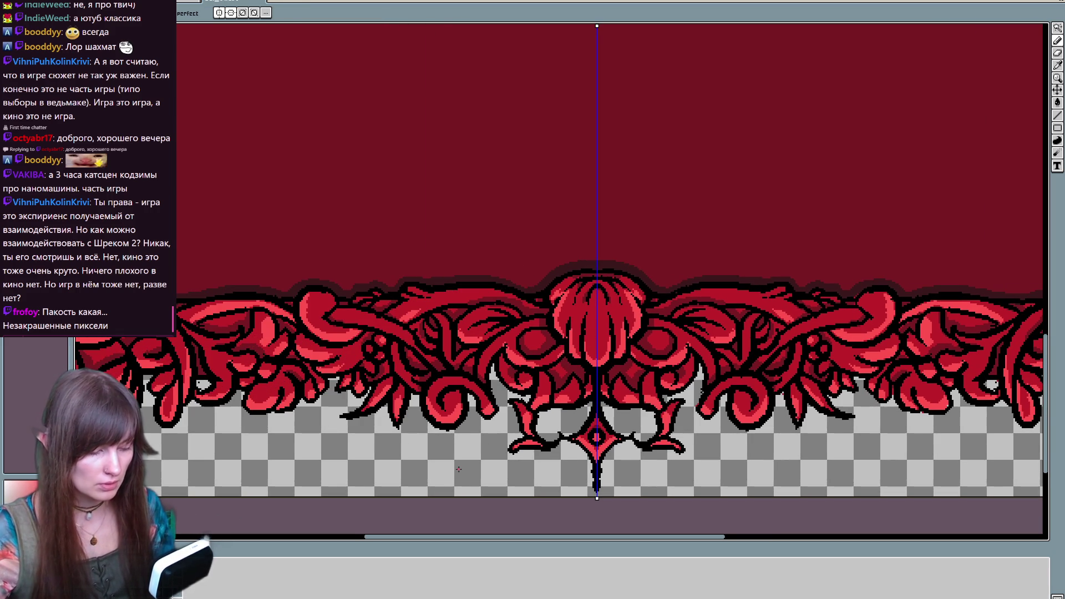
left_click_drag(474, 456, 594, 420)
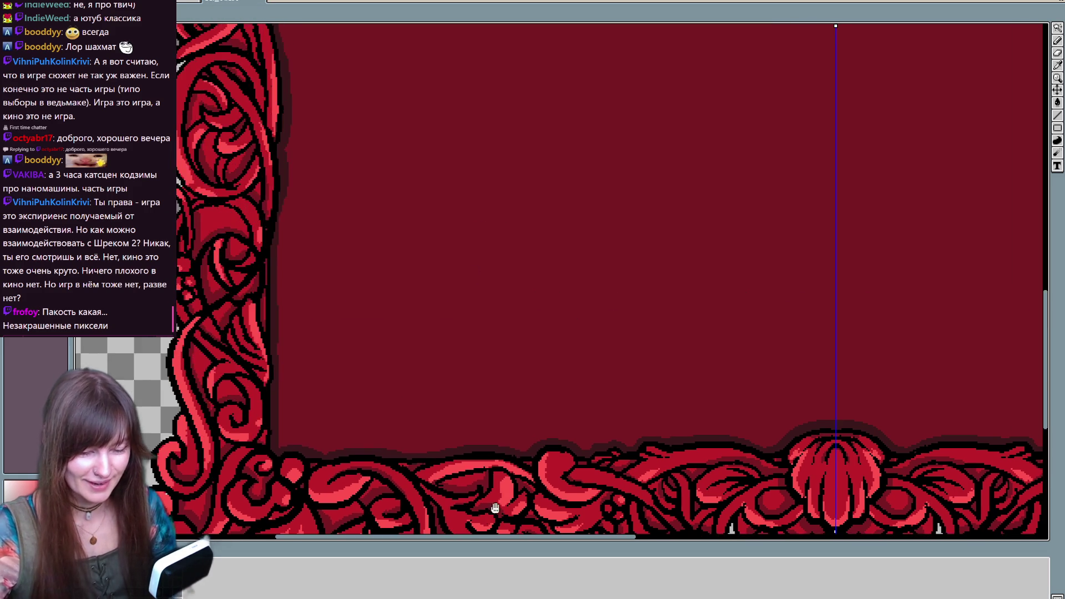
left_click_drag(460, 311, 466, 442)
left_click_drag(468, 250, 451, 476)
left_click_drag(455, 333, 457, 425)
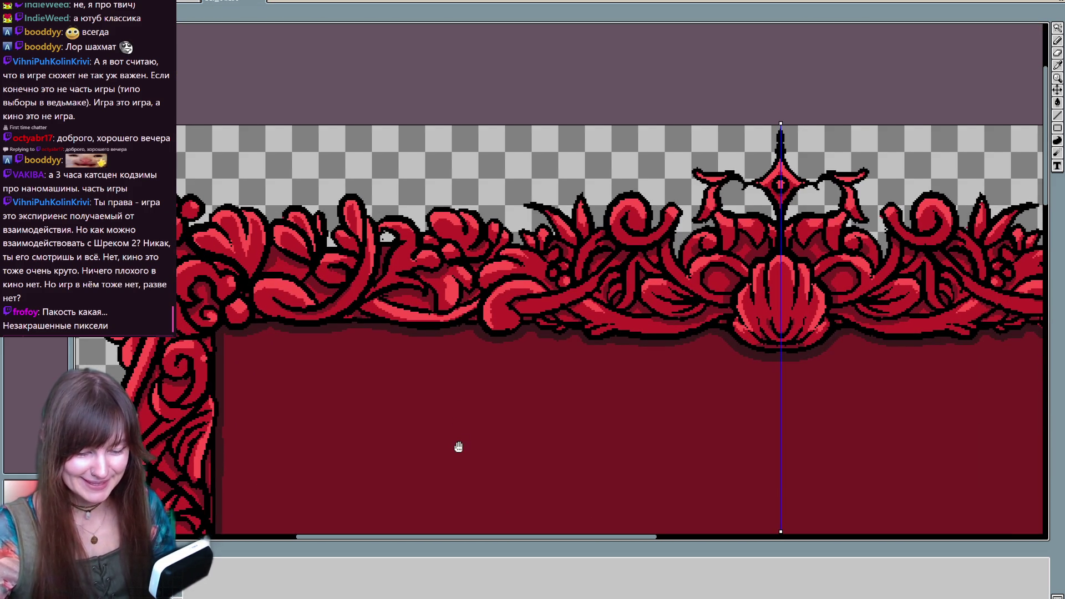
left_click_drag(464, 375, 233, 423)
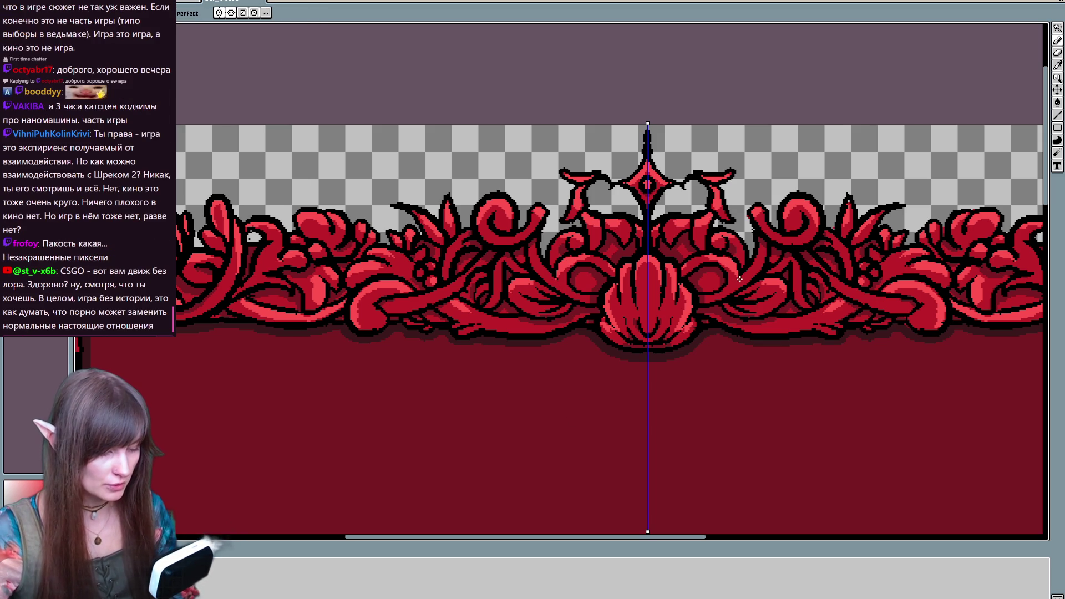
left_click_drag(706, 383, 684, 384)
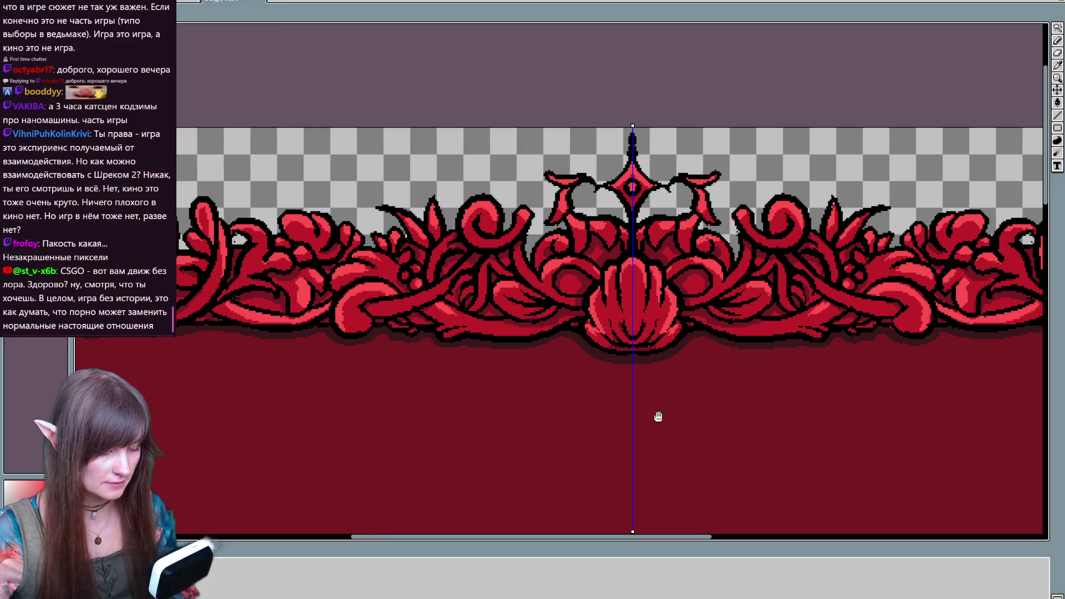
left_click_drag(654, 419, 592, 323)
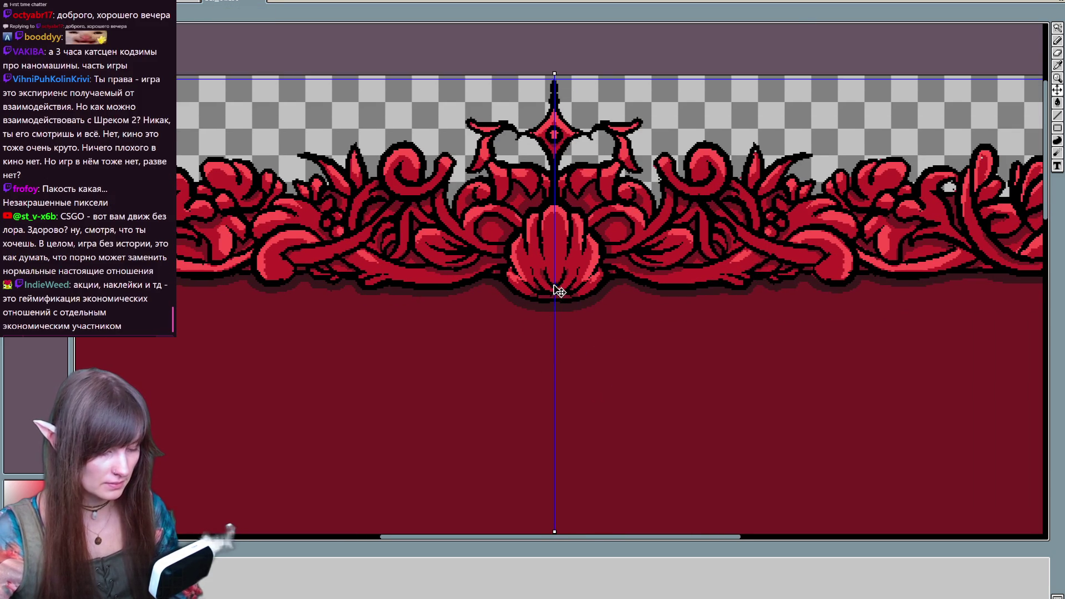
scroll(549, 297, "down", 5)
left_click_drag(582, 252, 505, 426)
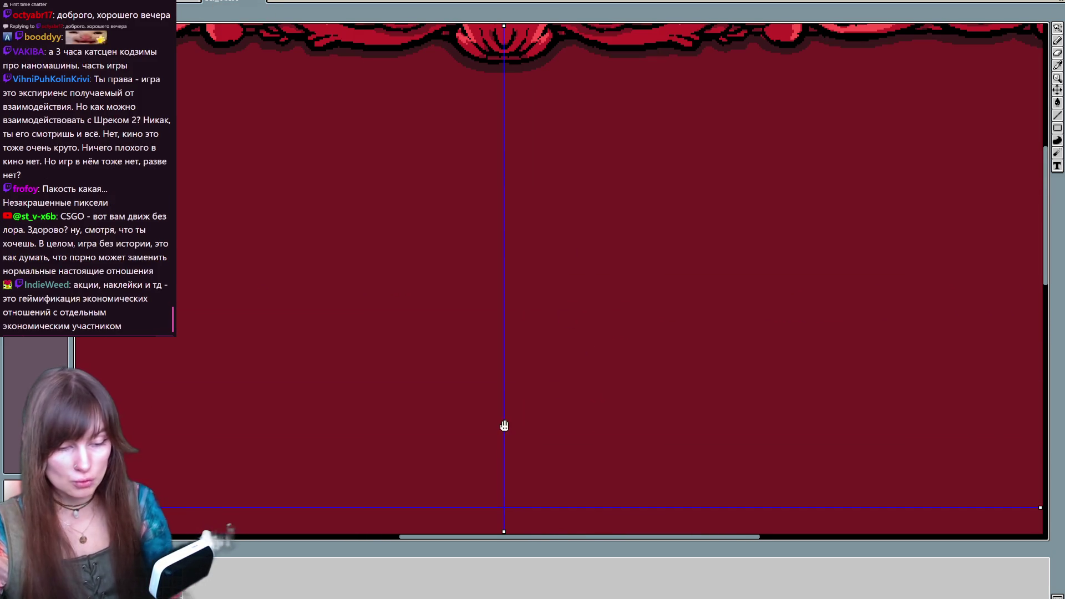
scroll(502, 423, "up", 5)
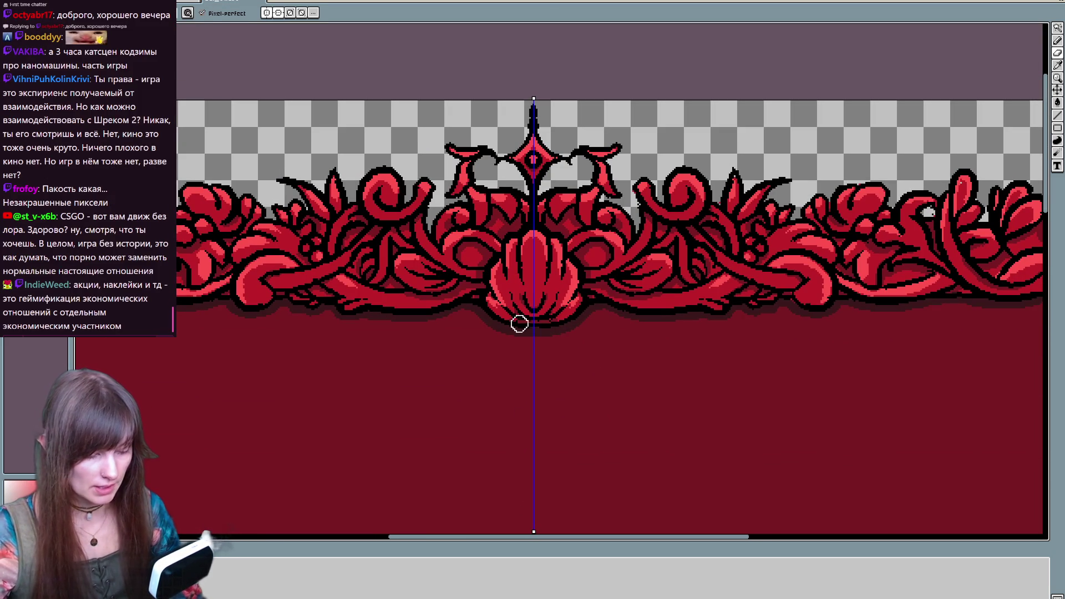
key("e")
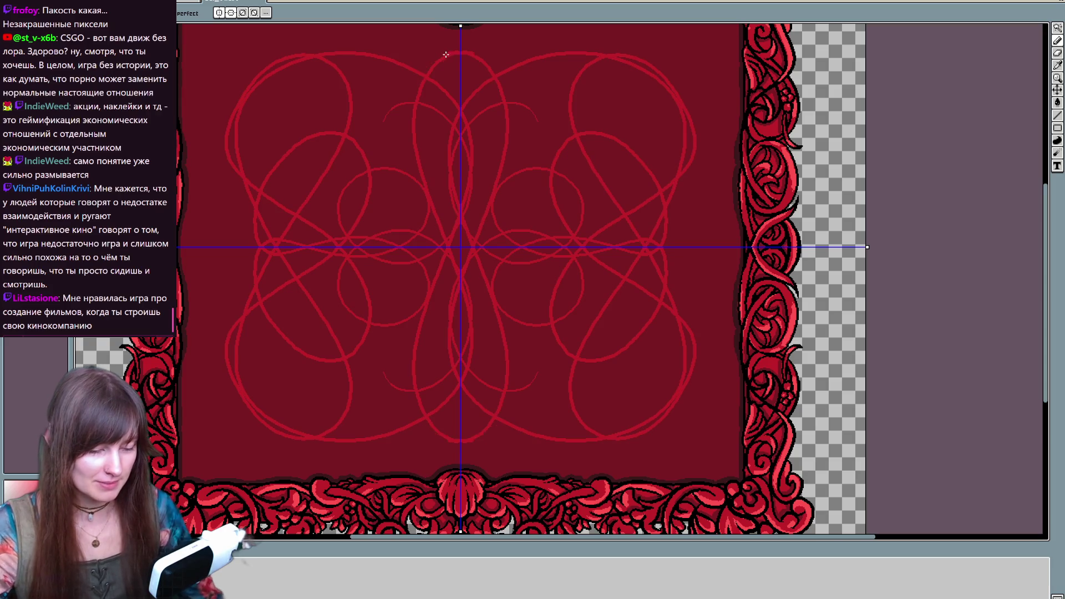
scroll(677, 392, "up", 2)
scroll(689, 449, "up", 2)
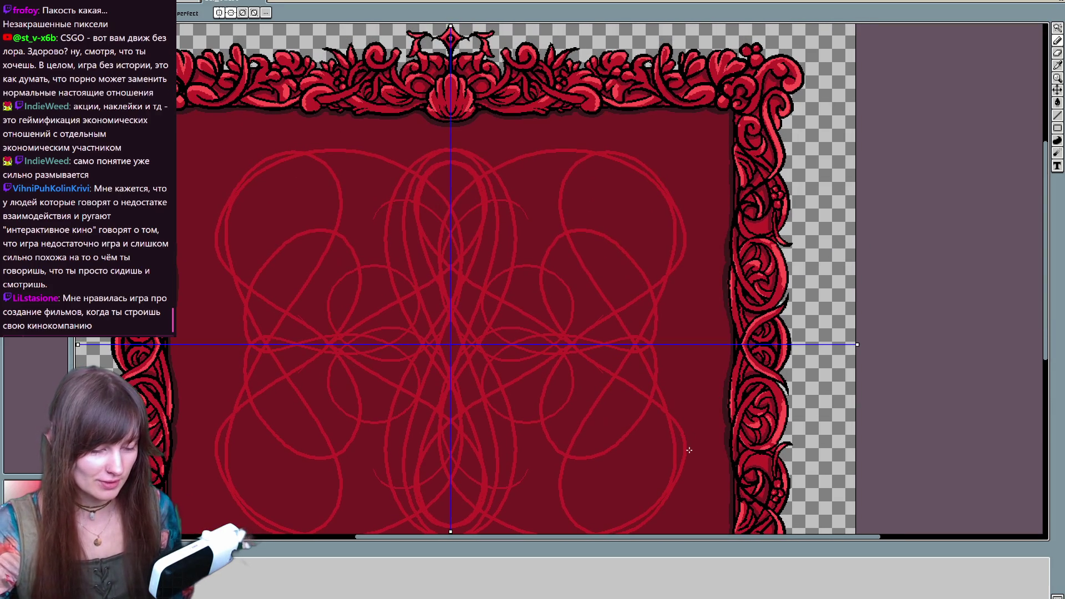
scroll(820, 297, "down", 2)
key("ctrl+z")
scroll(768, 314, "up", 2)
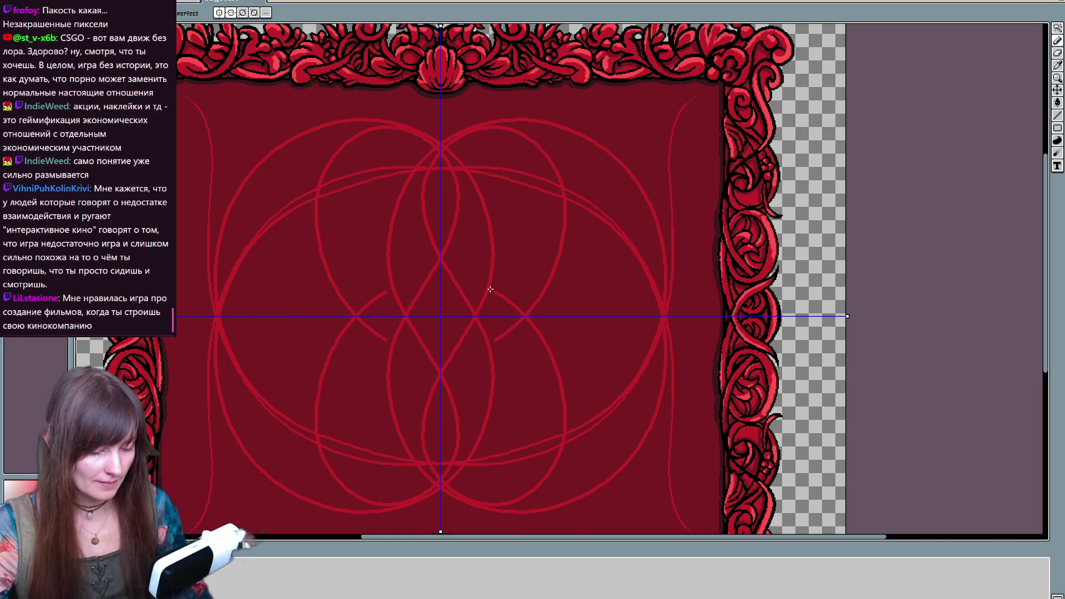
scroll(713, 357, "down", 3)
scroll(673, 447, "up", 3)
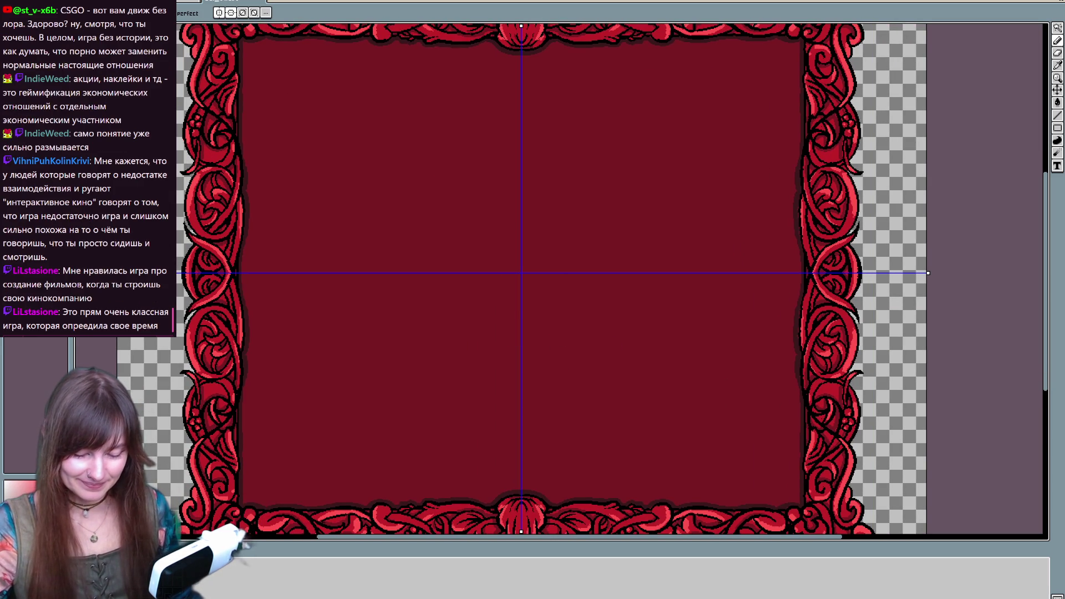
Select all and fill the dark-red interior, darker shading and leftover red dots with blue
key("ctrl+a")
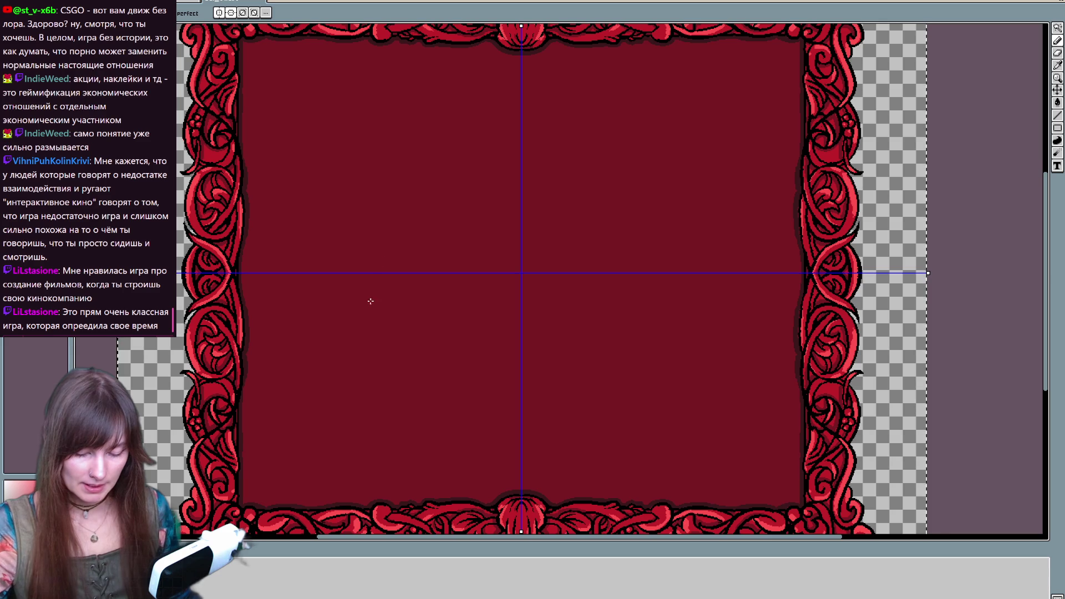
scroll(409, 278, "up", 3)
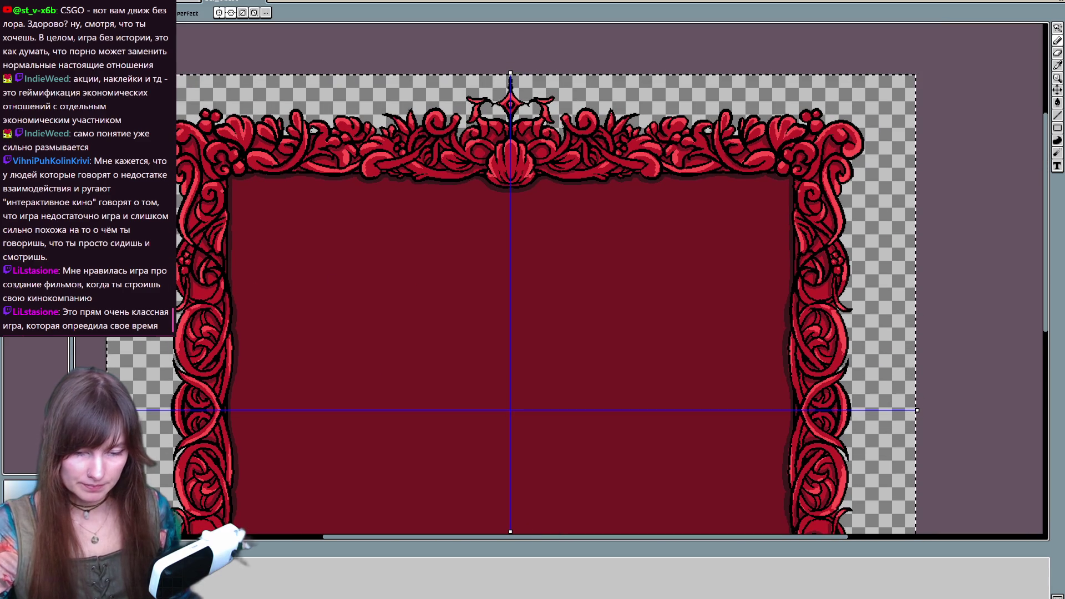
key("g")
left_click(331, 271)
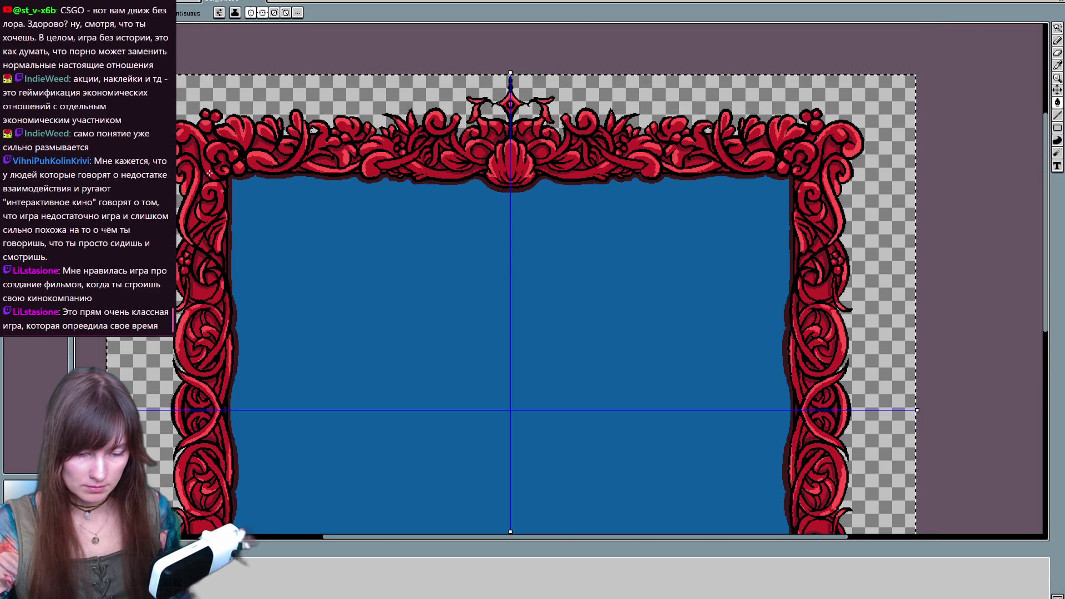
left_click(228, 298)
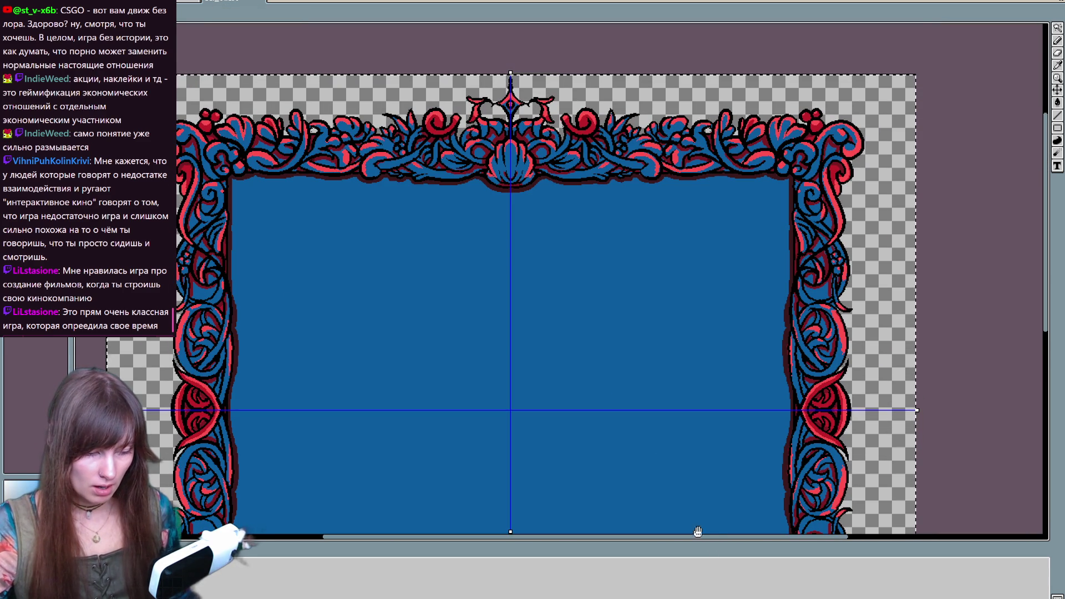
left_click_drag(720, 502, 645, 211)
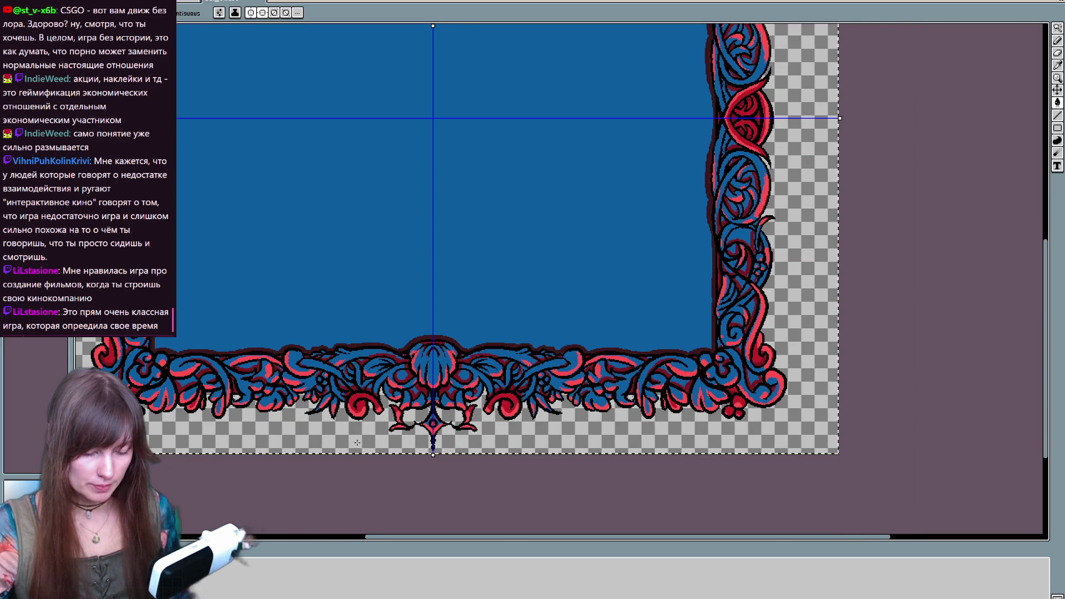
left_click(738, 410)
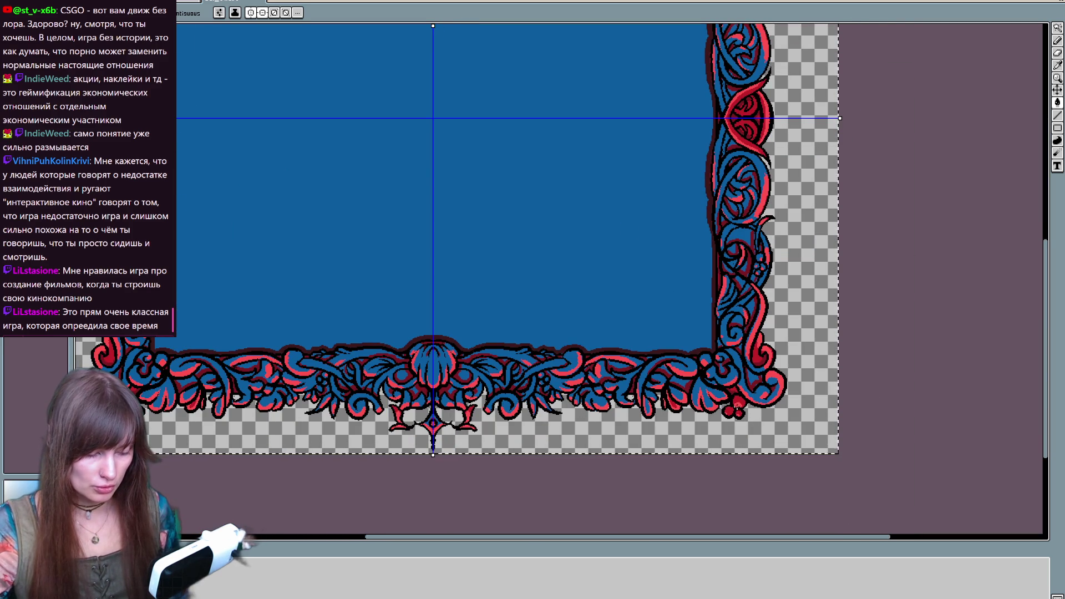
key("space")
scroll(736, 286, "up", 5)
scroll(743, 321, "up", 5)
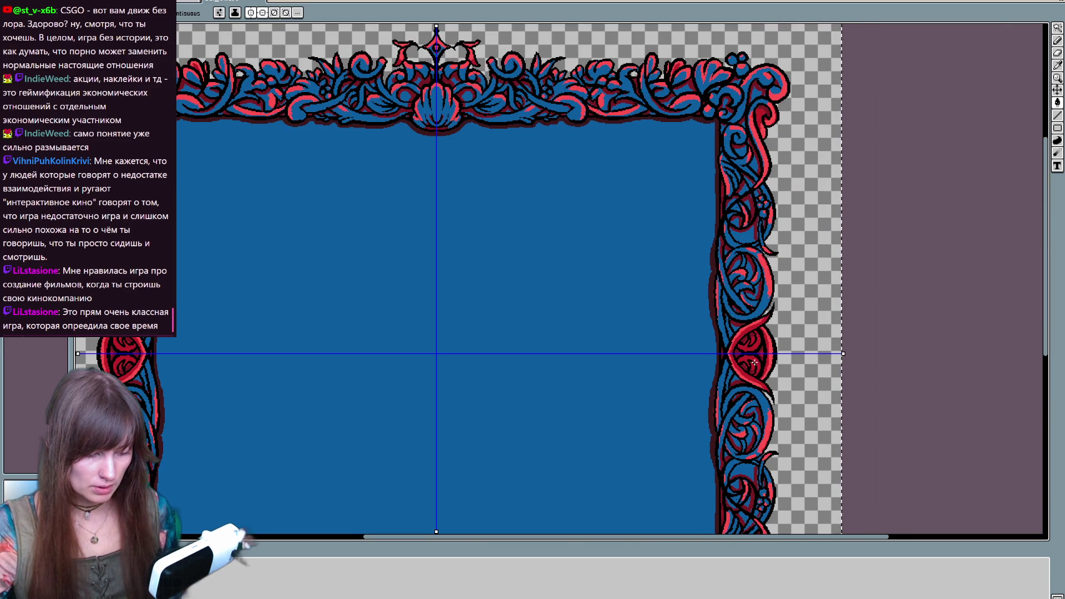
left_click(754, 360)
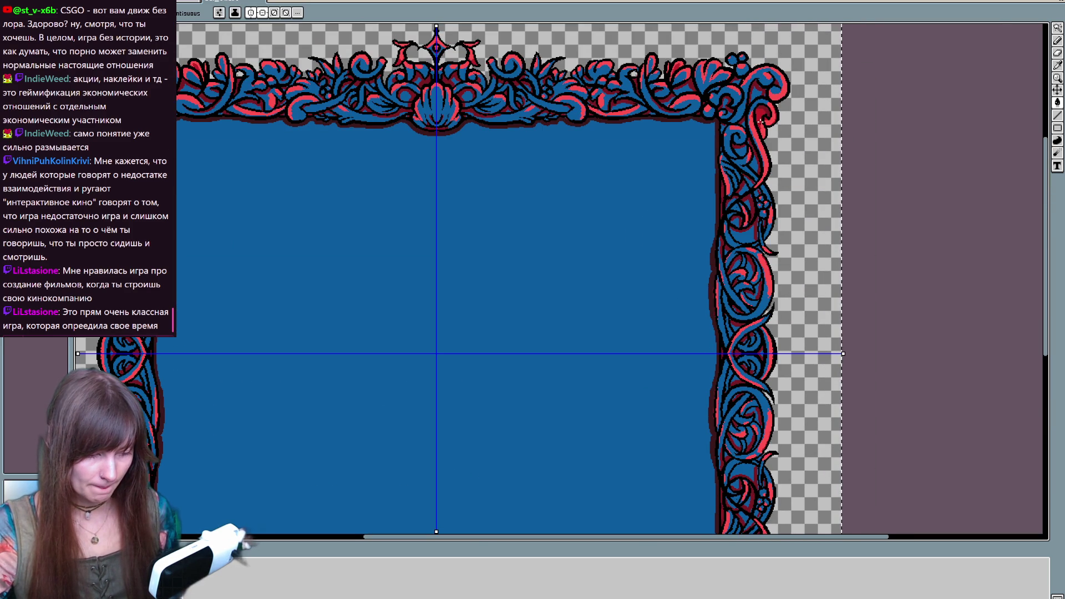
Turn the top-centre diamond and the horn shapes beside it teal
mouse_move(323, 474)
left_mouse_down()
mouse_move(447, 277)
mouse_move(492, 497)
left_mouse_up()
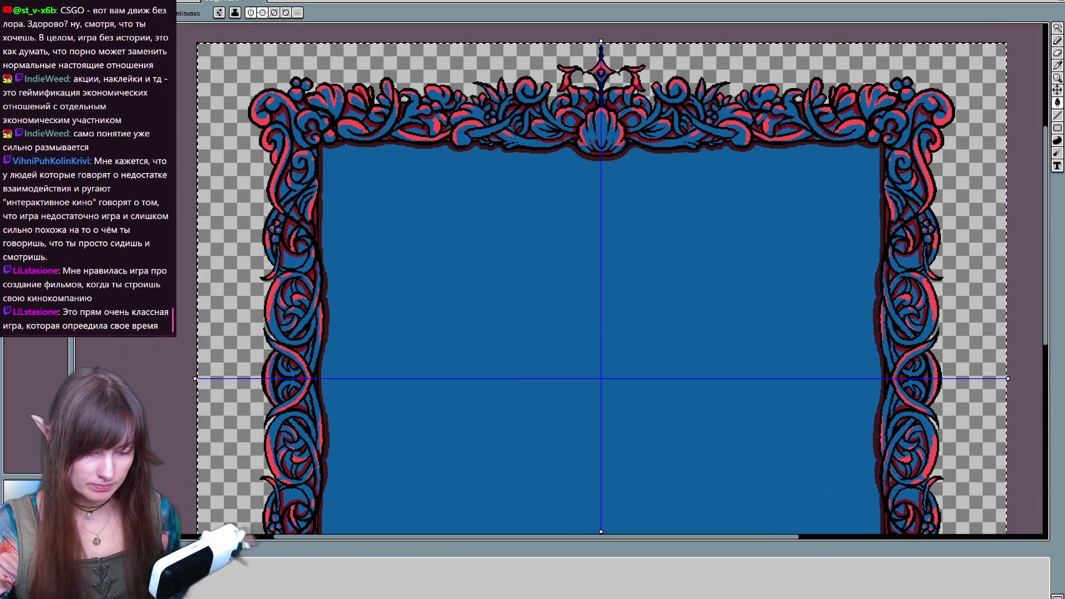
left_click(601, 73)
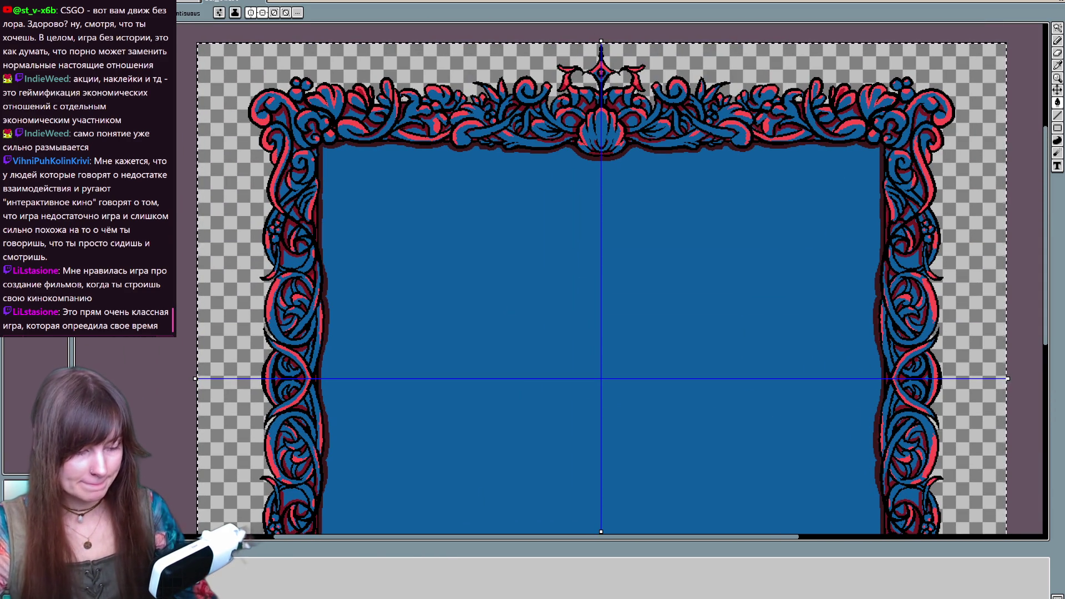
left_click(571, 70)
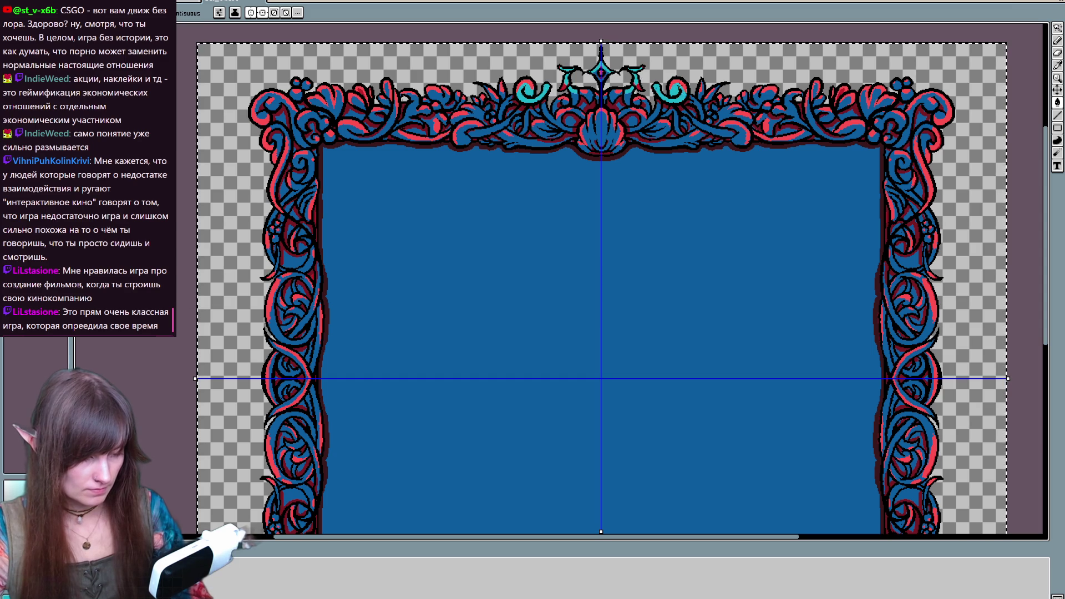
Turn the top ornament's swirls teal and fill the pink corner curls with blue
left_click(681, 84)
left_click(619, 119)
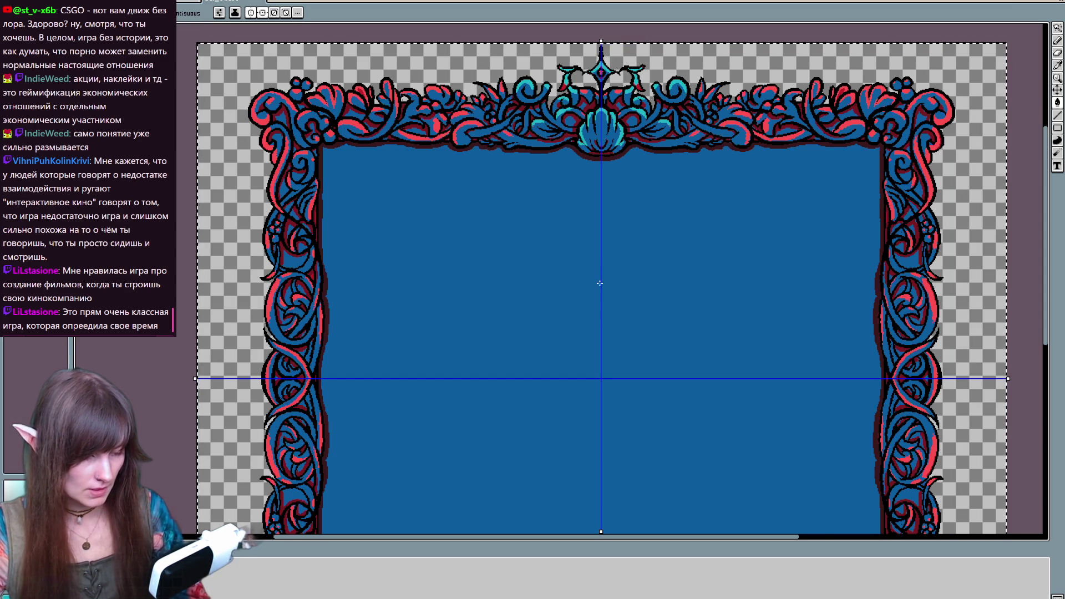
left_click_drag(745, 115, 697, 173)
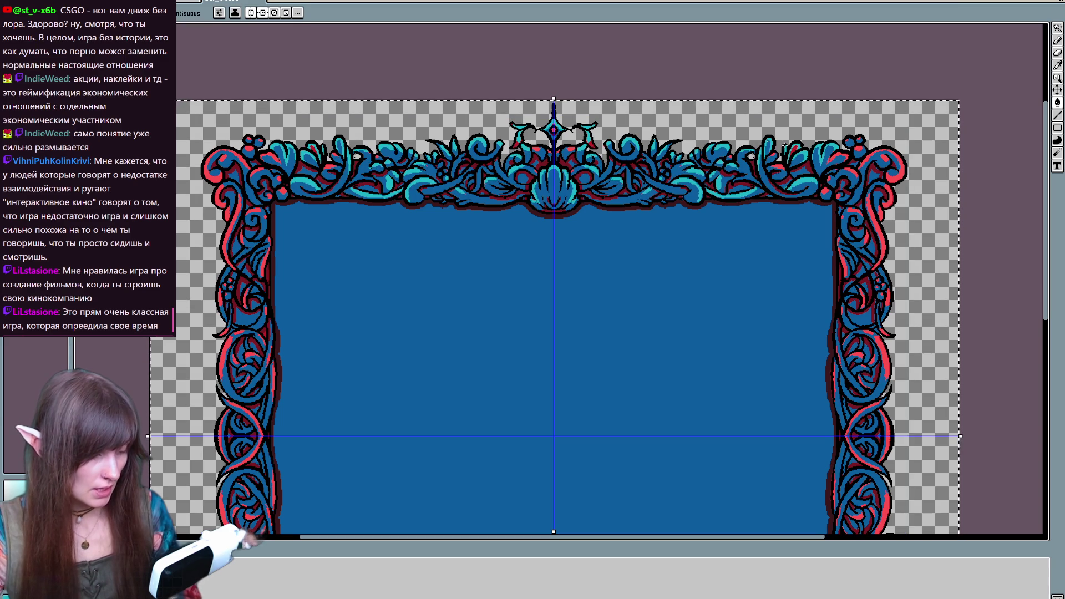
left_click(897, 183)
scroll(876, 233, "down", 1)
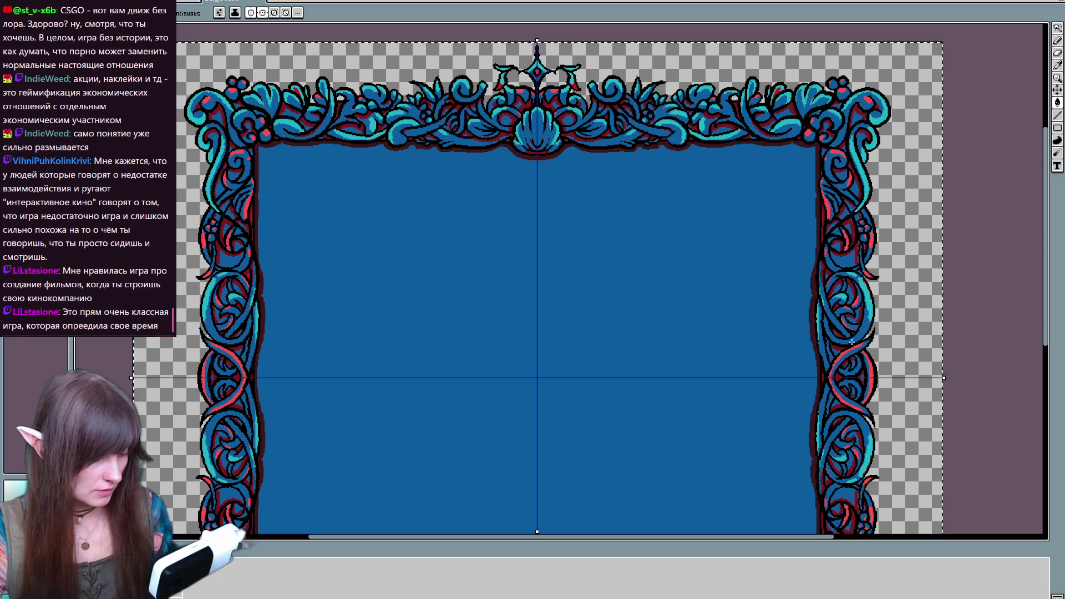
scroll(827, 362, "down", 1)
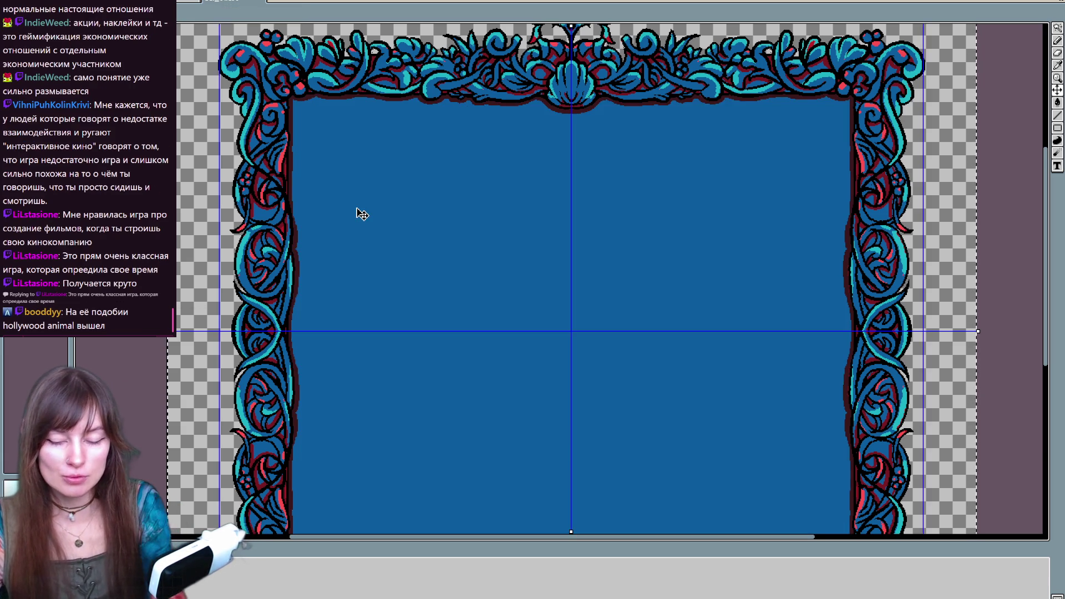
scroll(356, 209, "up", 1)
mouse_move(327, 300)
left_mouse_down()
mouse_move(391, 352)
mouse_move(481, 352)
mouse_move(453, 356)
left_mouse_up()
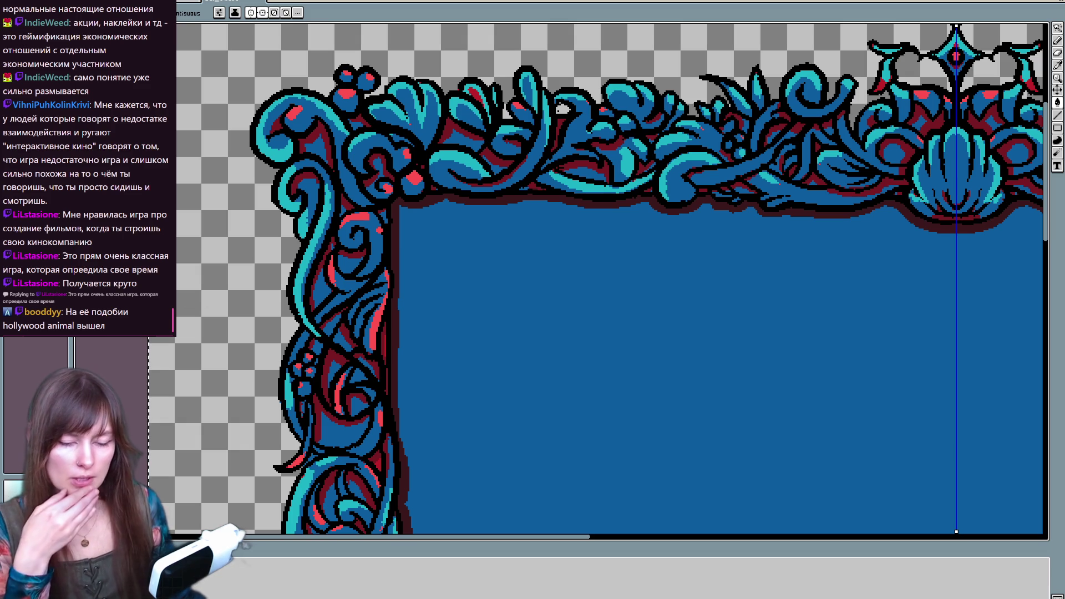
key("ctrl+o")
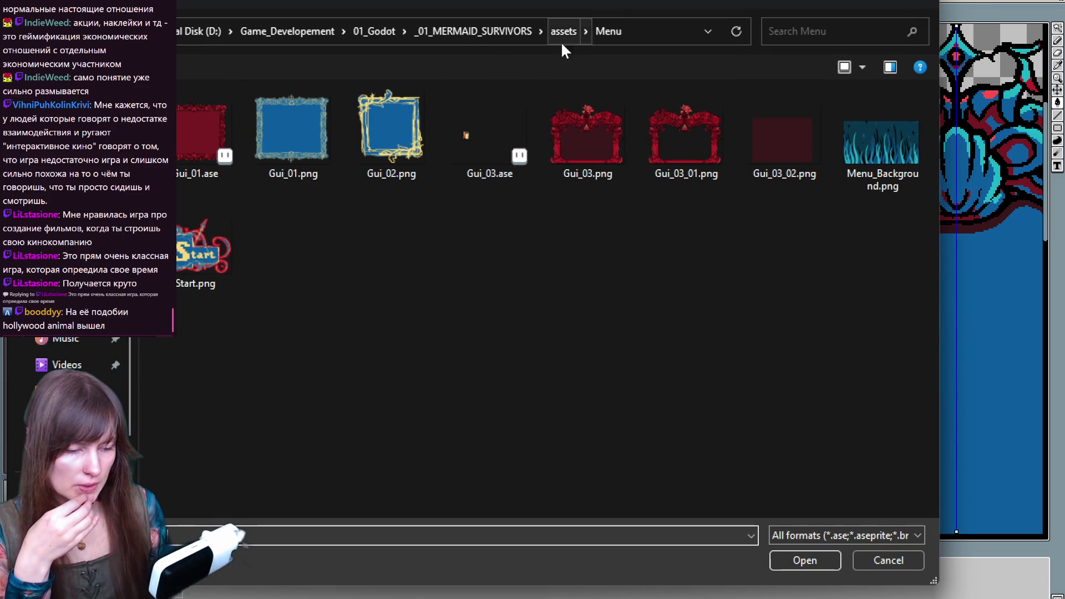
left_click(563, 32)
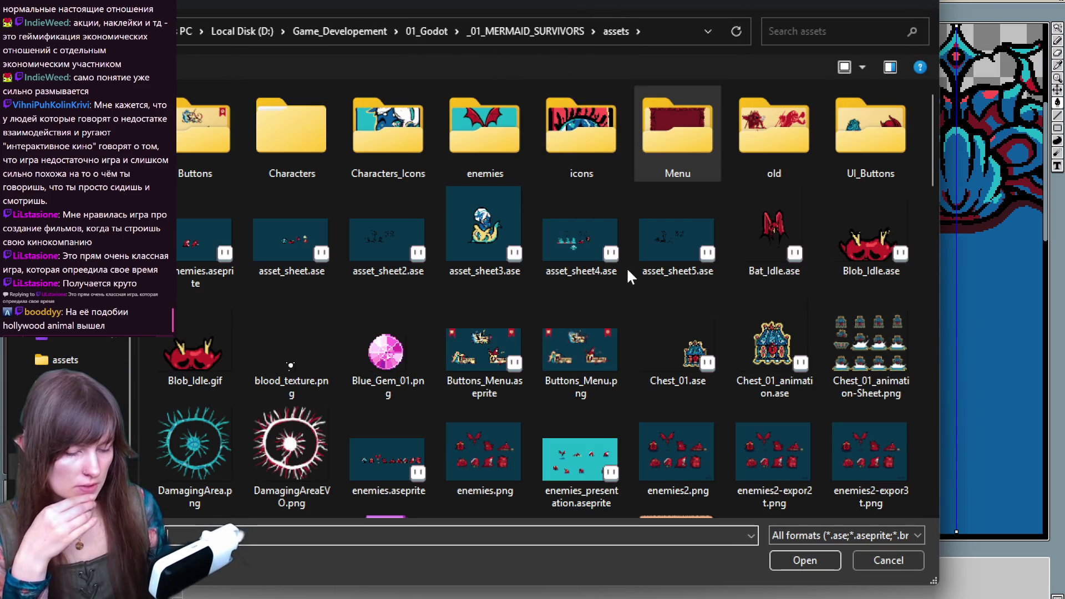
scroll(638, 350, "down", 5)
scroll(638, 350, "down", 3)
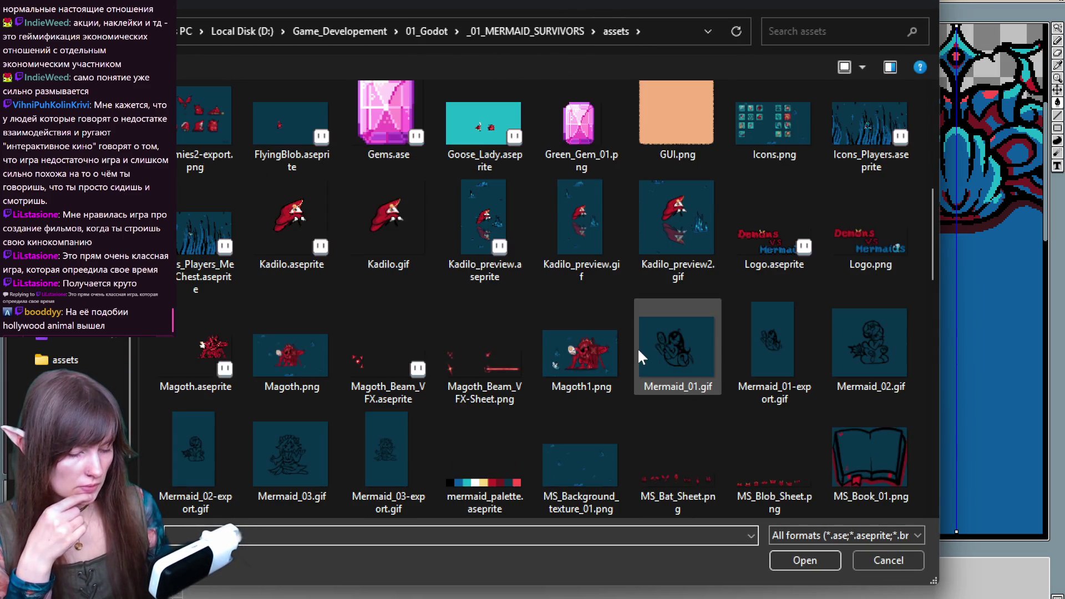
scroll(637, 347, "down", 3)
key("Escape")
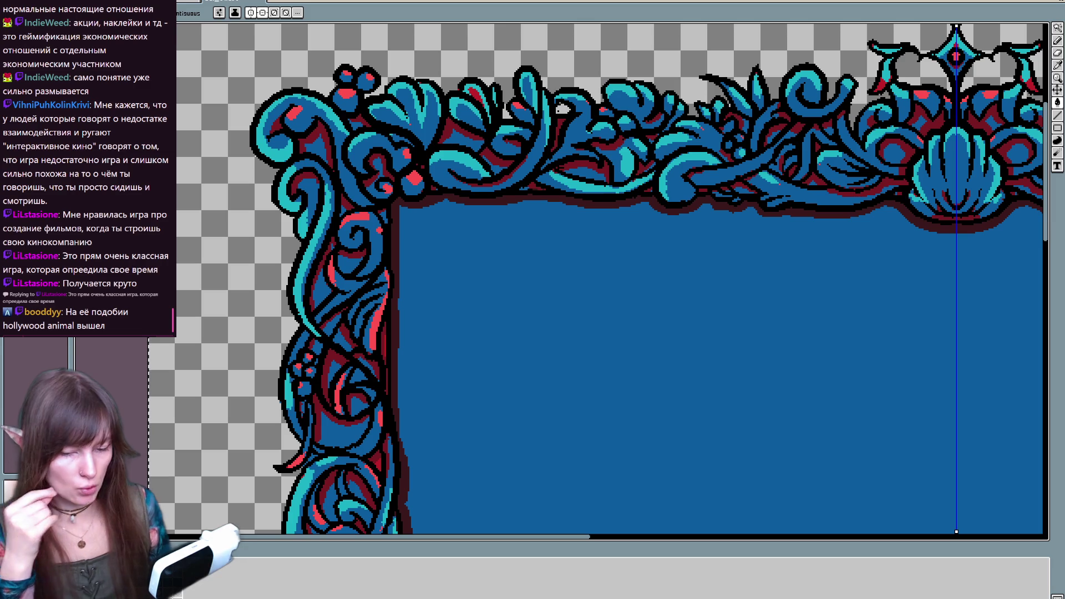
Pan along the top border, then try a cyan fill on the ornament and undo it
left_click_drag(435, 264, 423, 295)
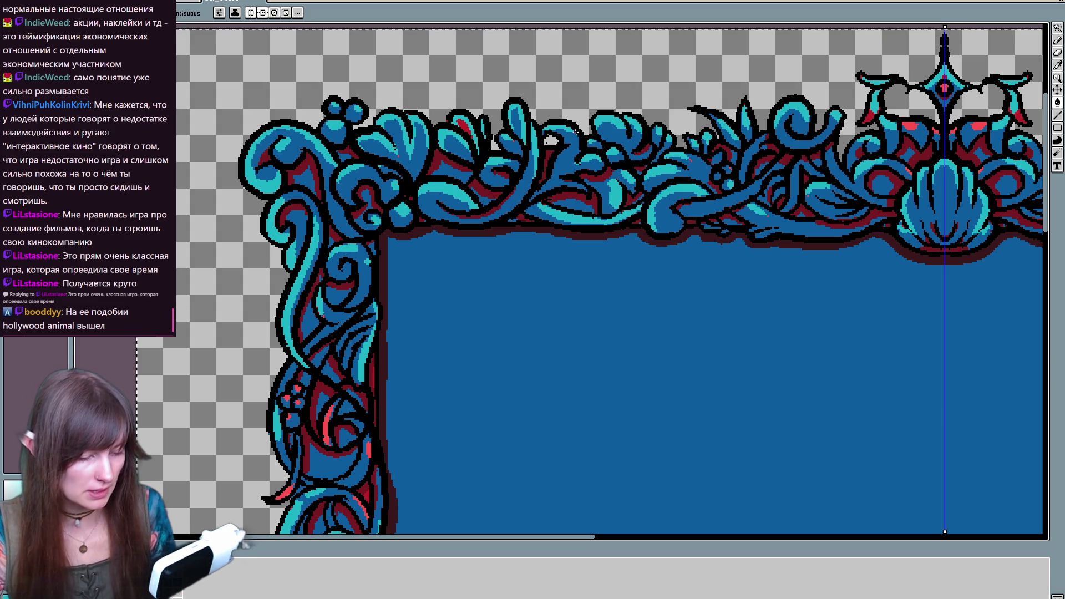
scroll(610, 277, "right", 5)
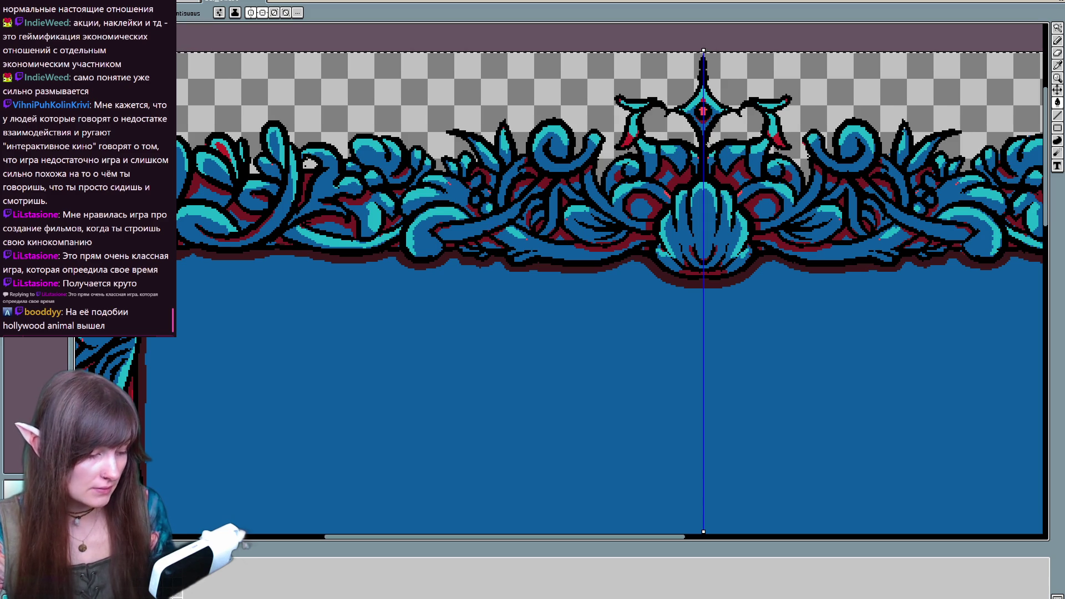
scroll(703, 148, "right", 5)
scroll(702, 148, "right", 1)
scroll(702, 148, "right", 4)
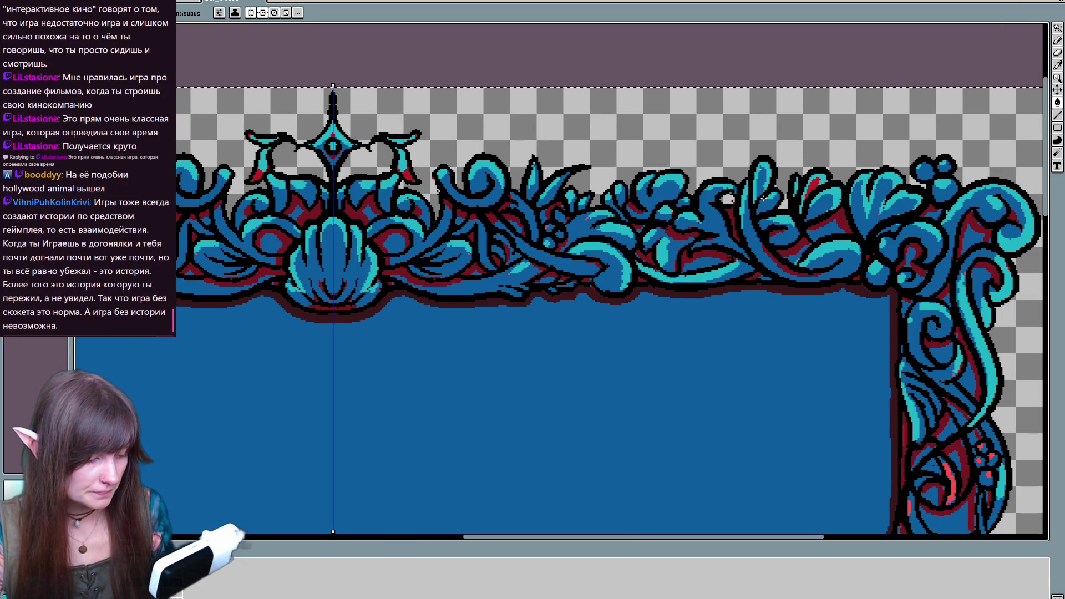
key("m")
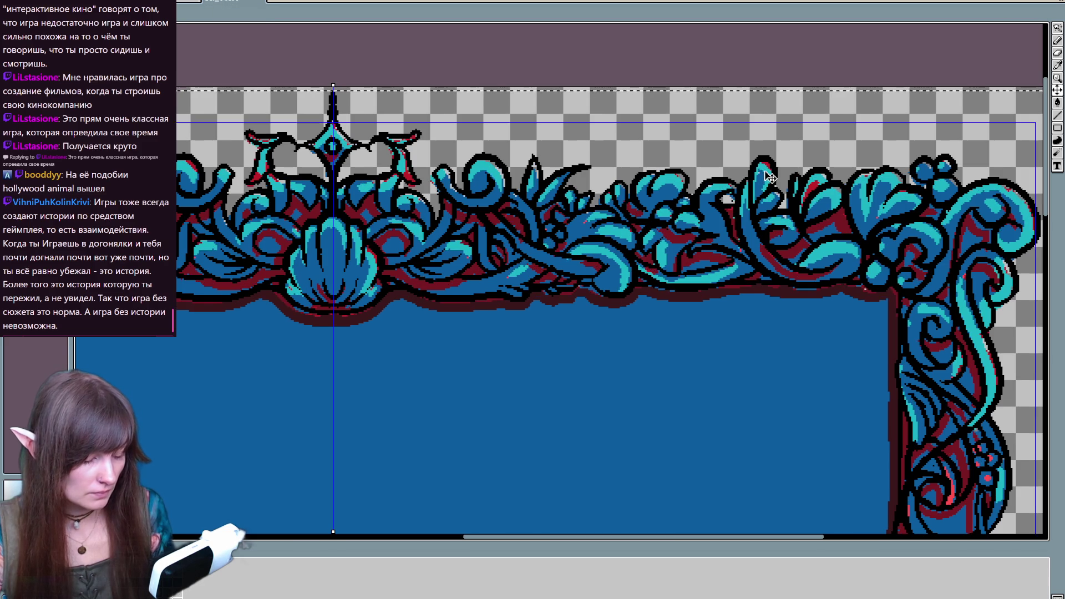
key("b")
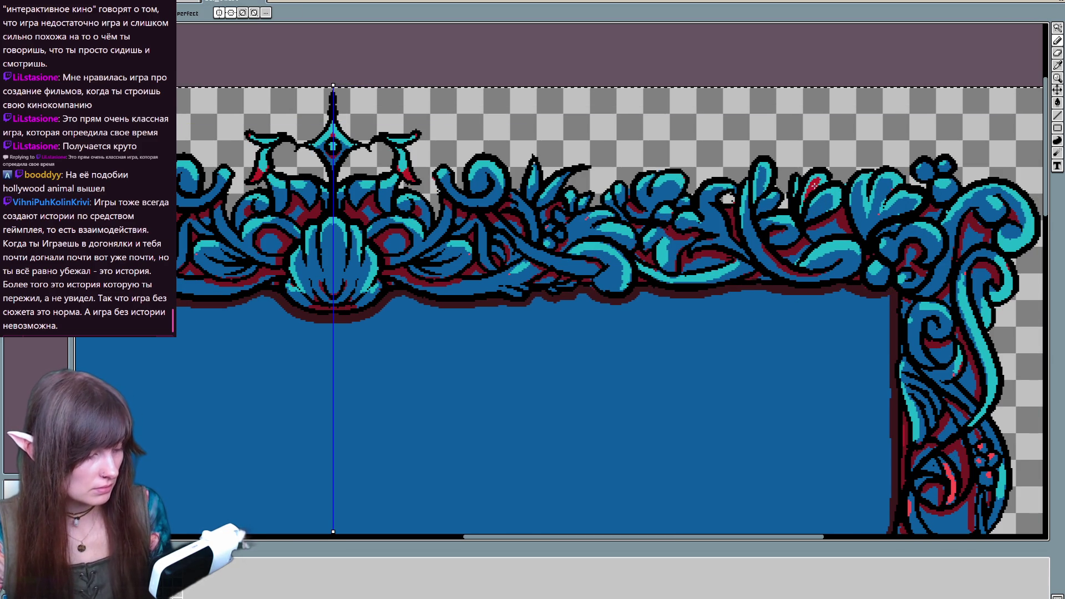
key("g")
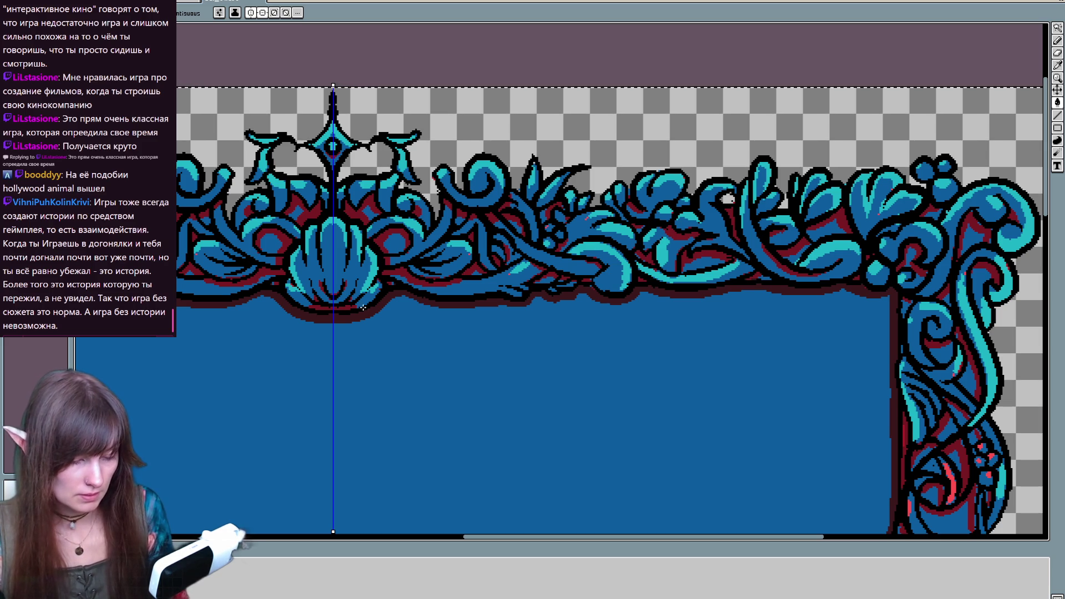
left_click(491, 298)
key("ctrl+z")
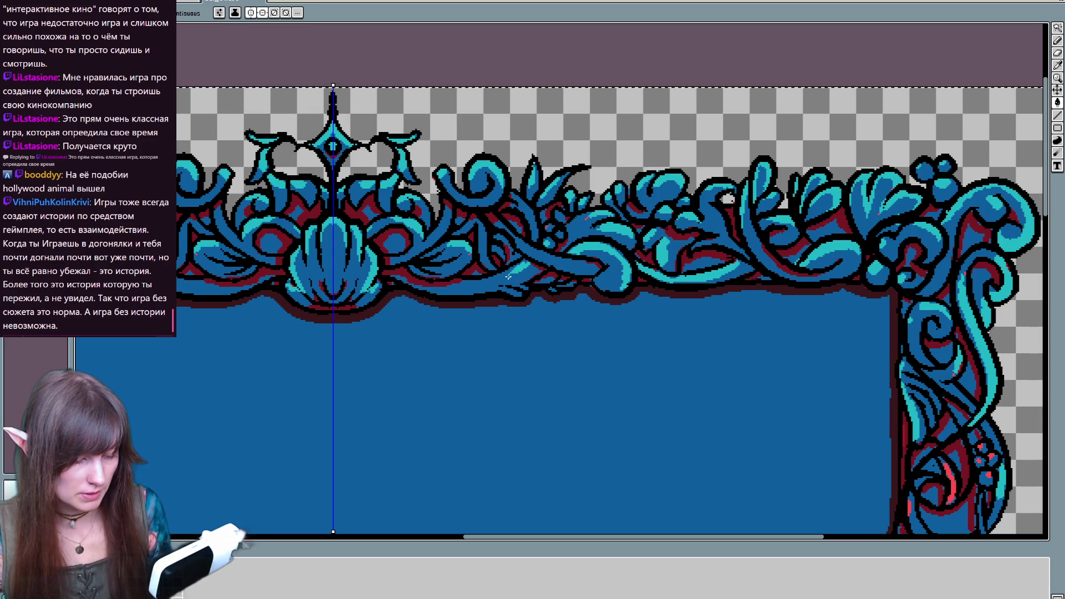
scroll(423, 333, "down", 5)
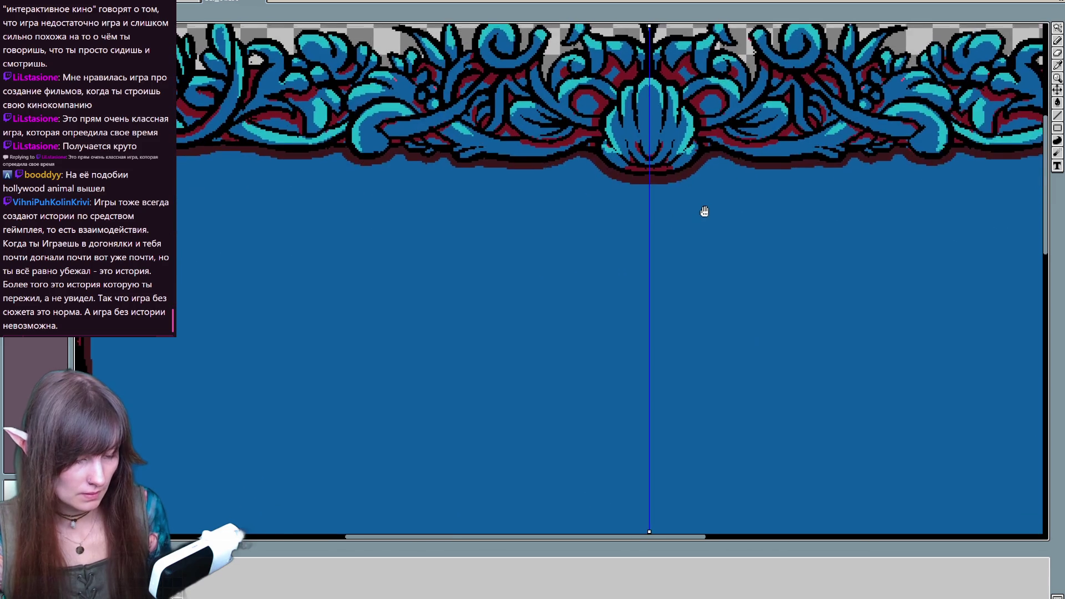
Fill three red dots on the left border's vine ornament with blue, undoing stray cyan fills
scroll(623, 352, "left", 10)
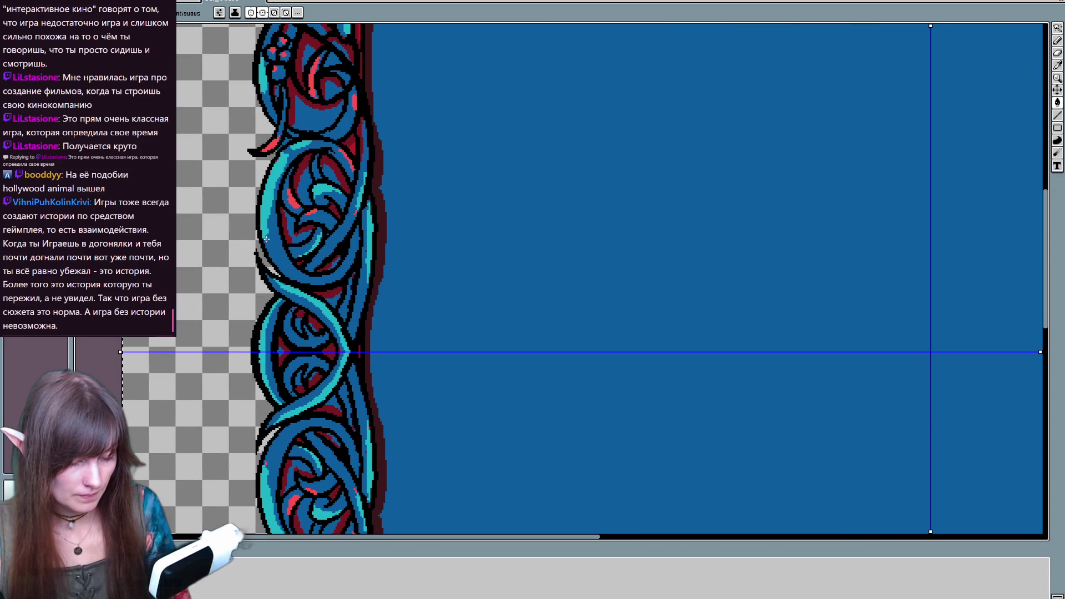
left_click(347, 160)
key("ctrl+z")
left_click(283, 42)
left_click(274, 51)
left_click(274, 68)
key("ctrl+z")
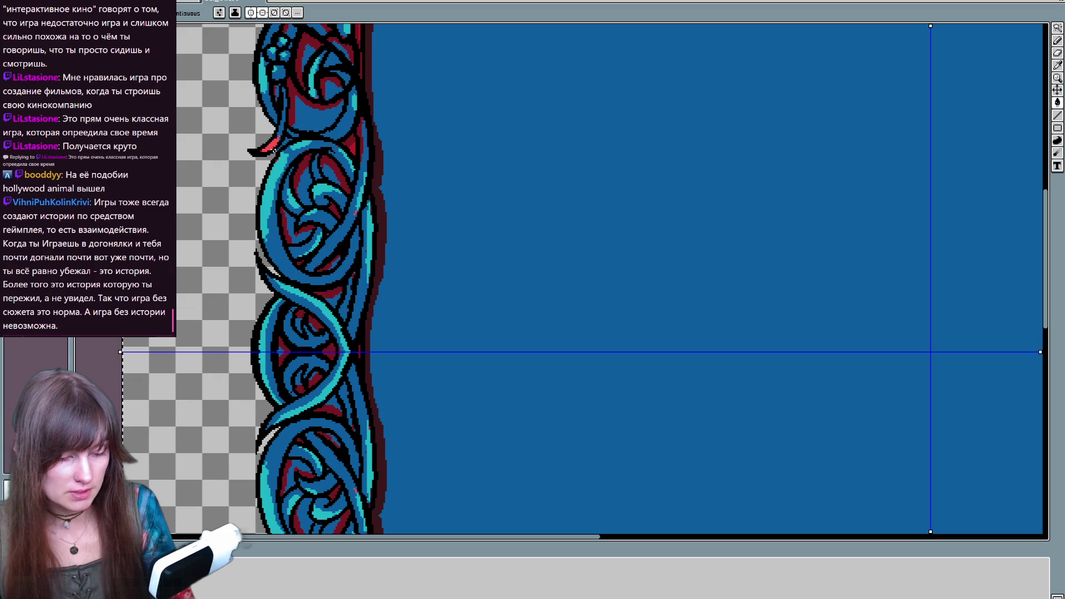
scroll(289, 218, "up", 1)
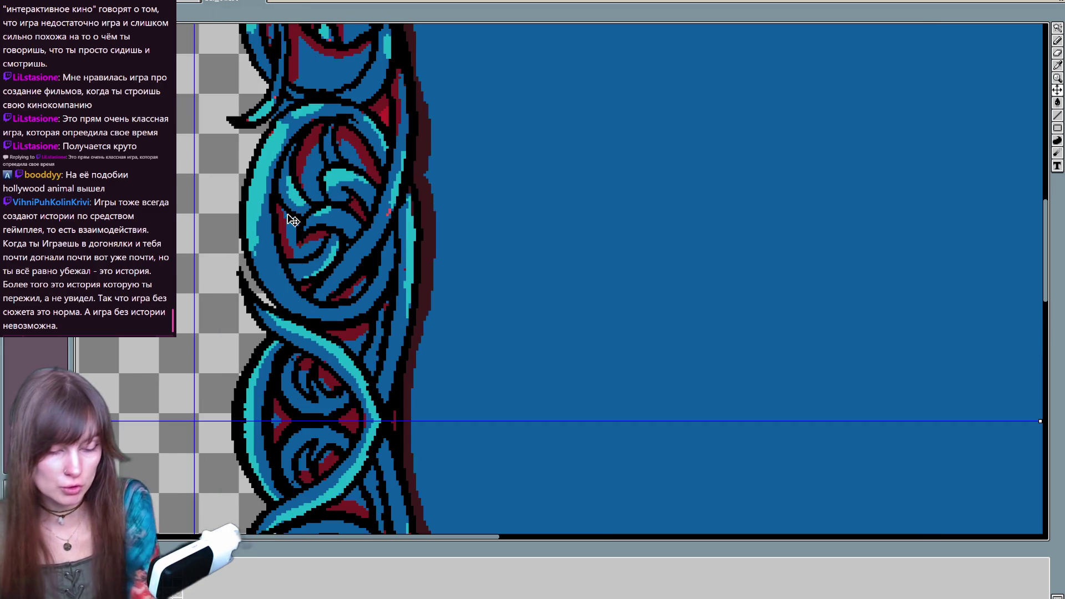
scroll(410, 285, "up", 1)
scroll(400, 333, "up", 1)
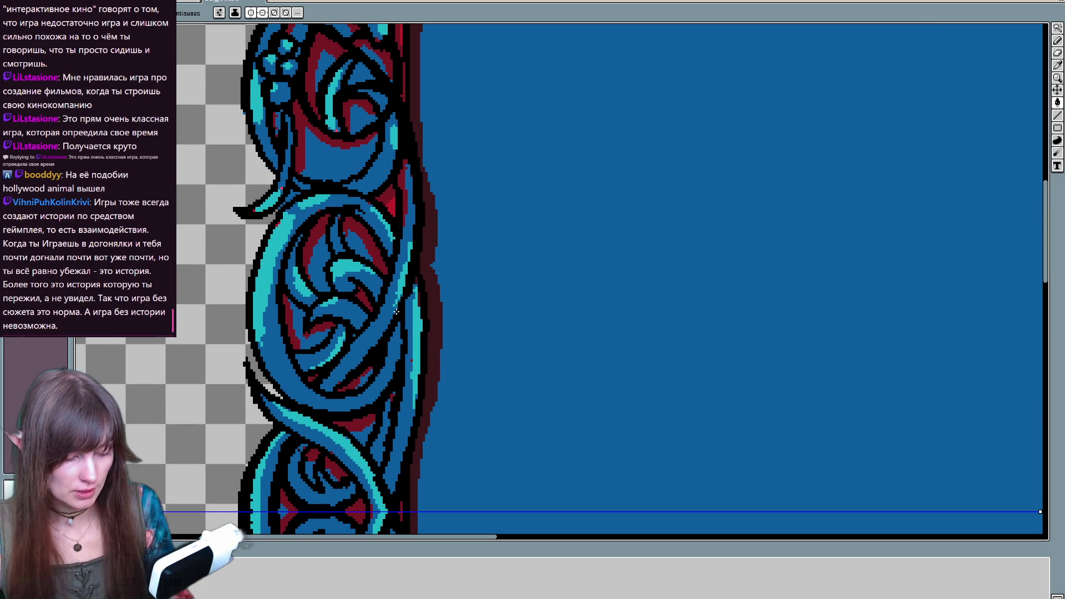
scroll(394, 307, "up", 3)
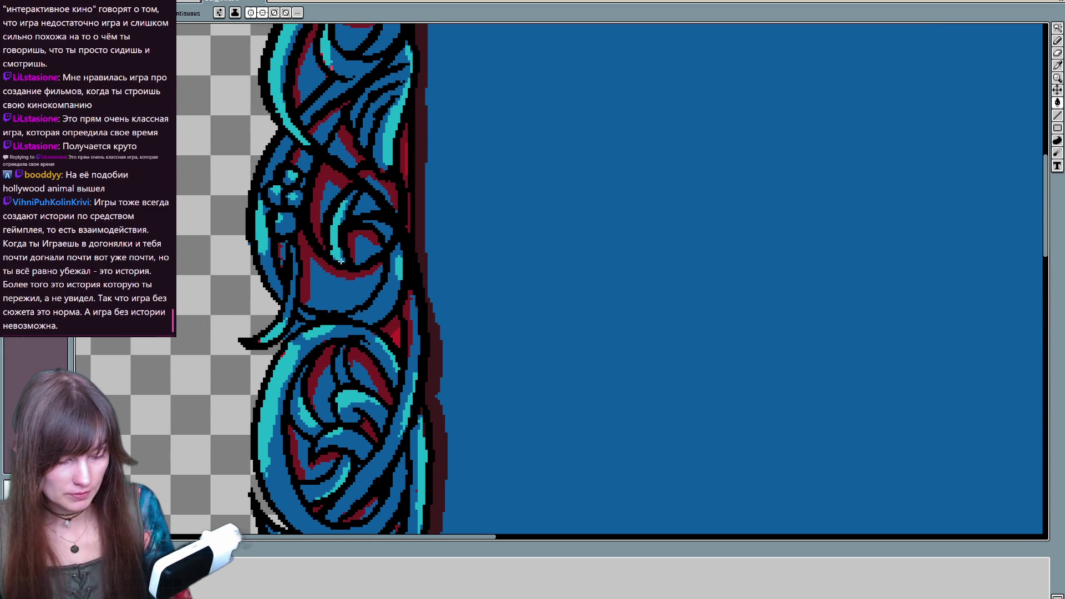
scroll(383, 236, "up", 2)
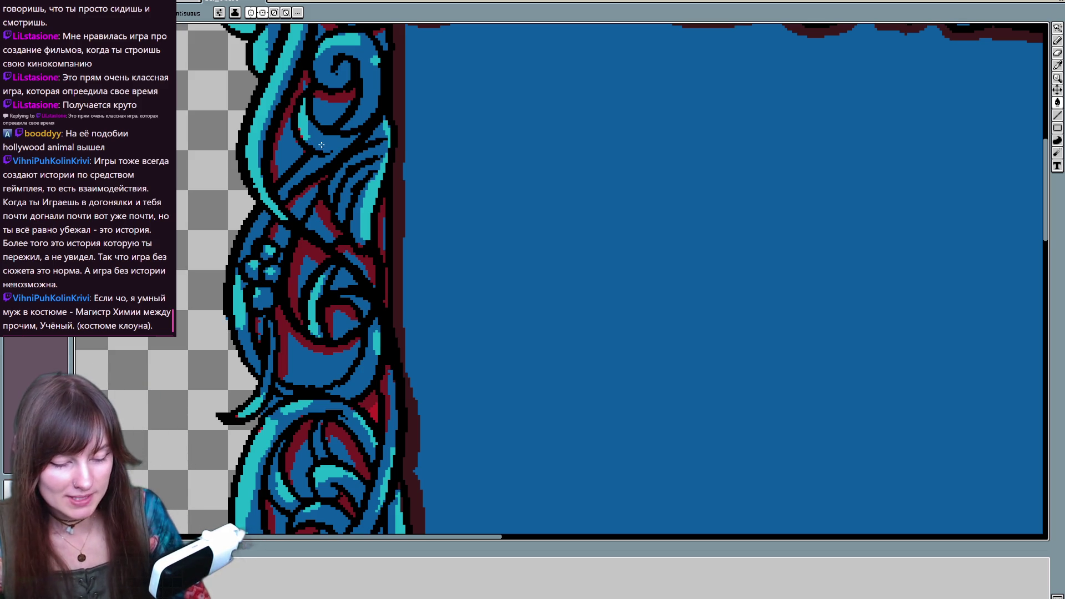
scroll(318, 128, "up", 3)
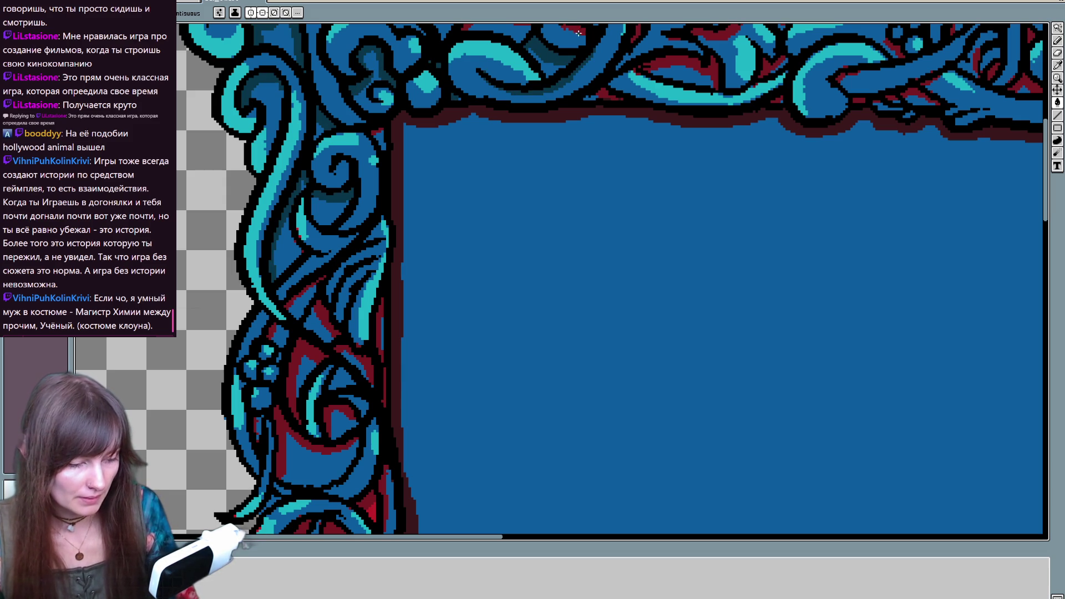
Recolour the dark-red inner shadow band, comparing teal and blue with undo/redo and keeping blue
left_click(607, 101)
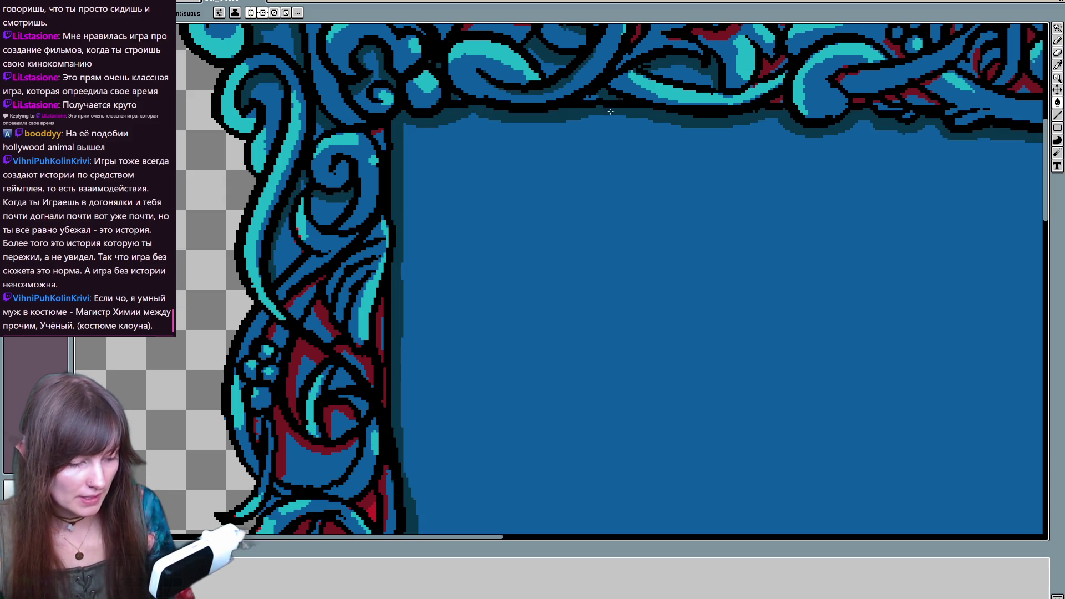
scroll(669, 125, "down", 1)
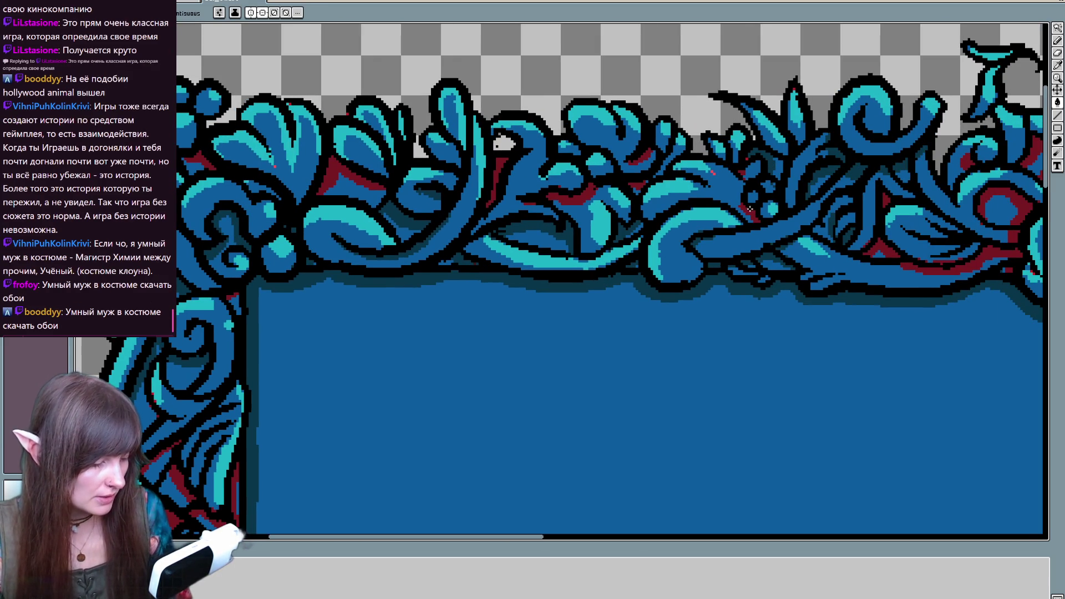
key("ctrl+y")
key("ctrl+z")
key("ctrl+y")
key("ctrl+z")
key("ctrl+y")
key("ctrl+z")
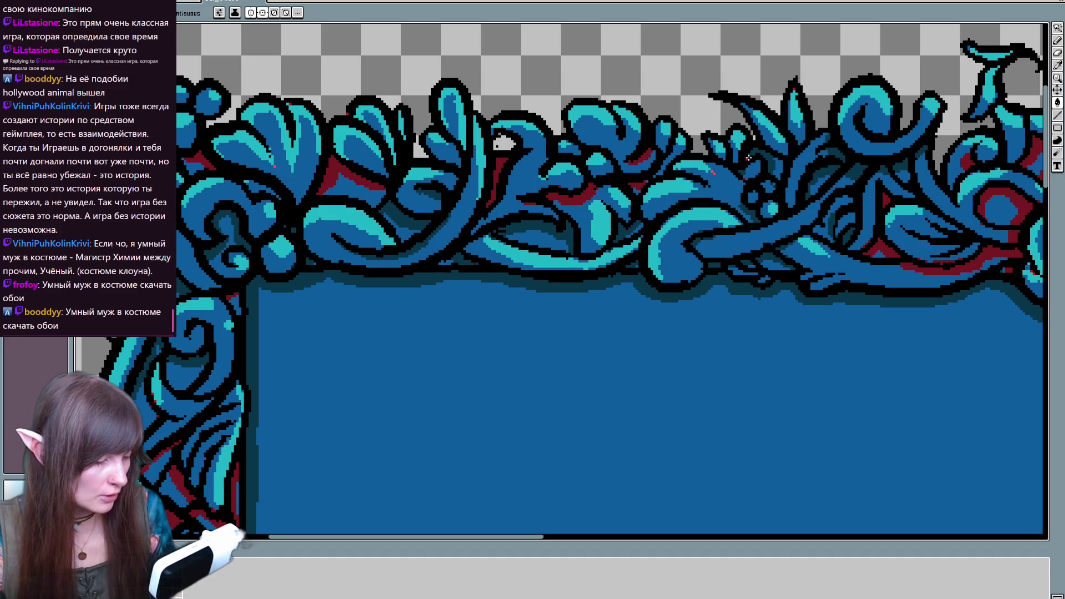
key("ctrl+y")
key("ctrl+z")
key("ctrl+y")
key("ctrl+z")
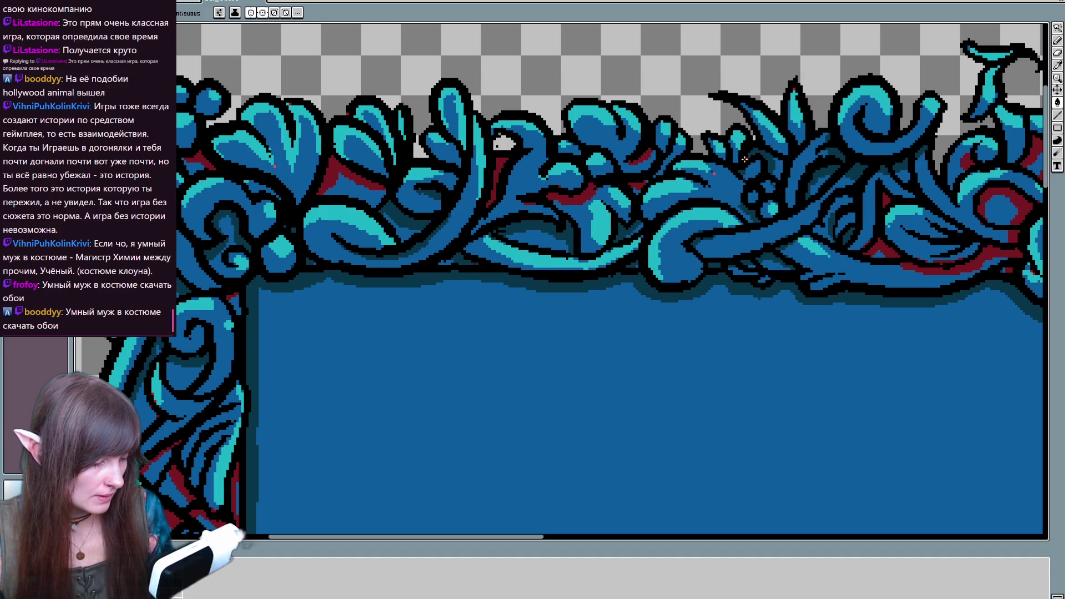
Sample a colour from the artwork and pan across the central crest to the left border
key("b")
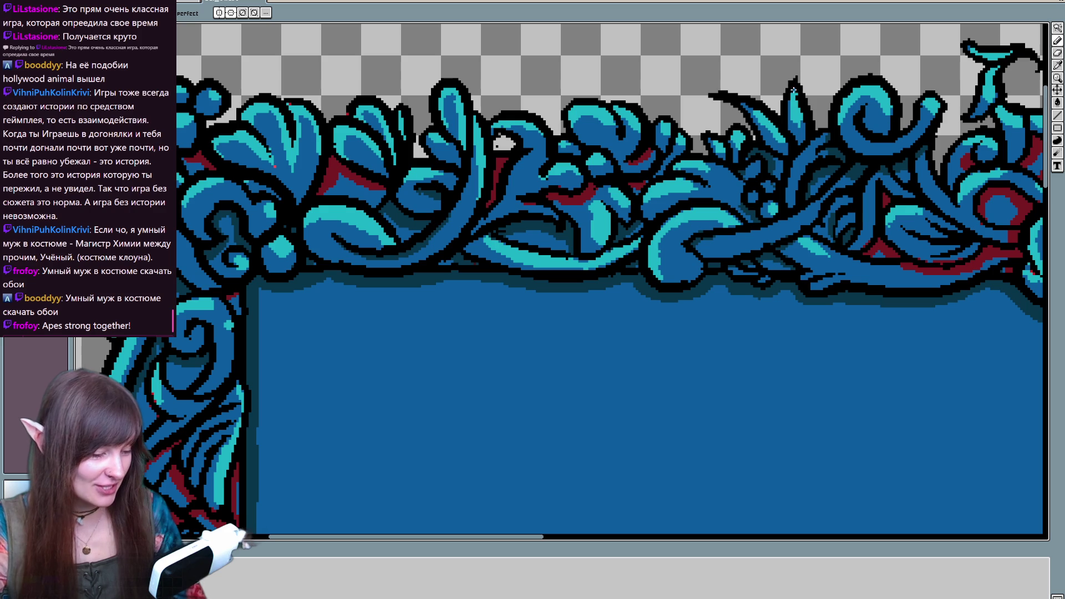
key("alt")
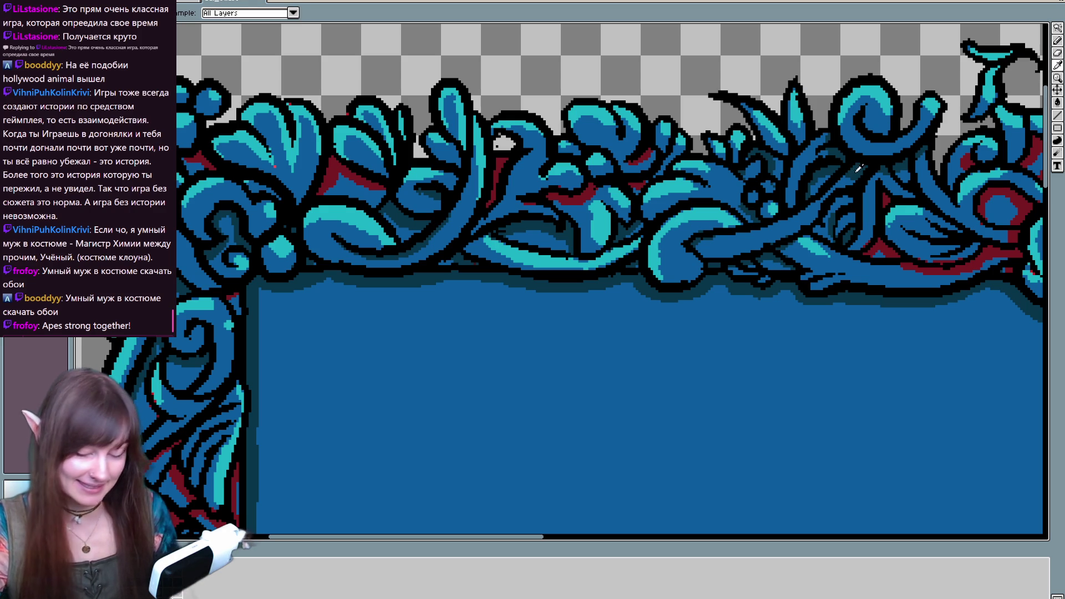
key("g")
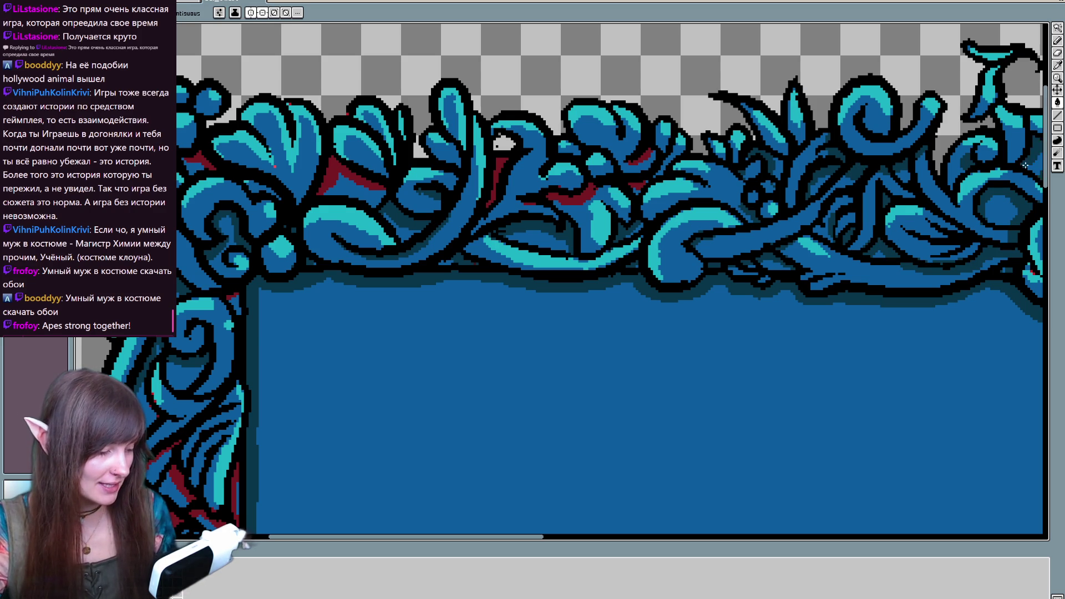
left_click_drag(1028, 159, 651, 192)
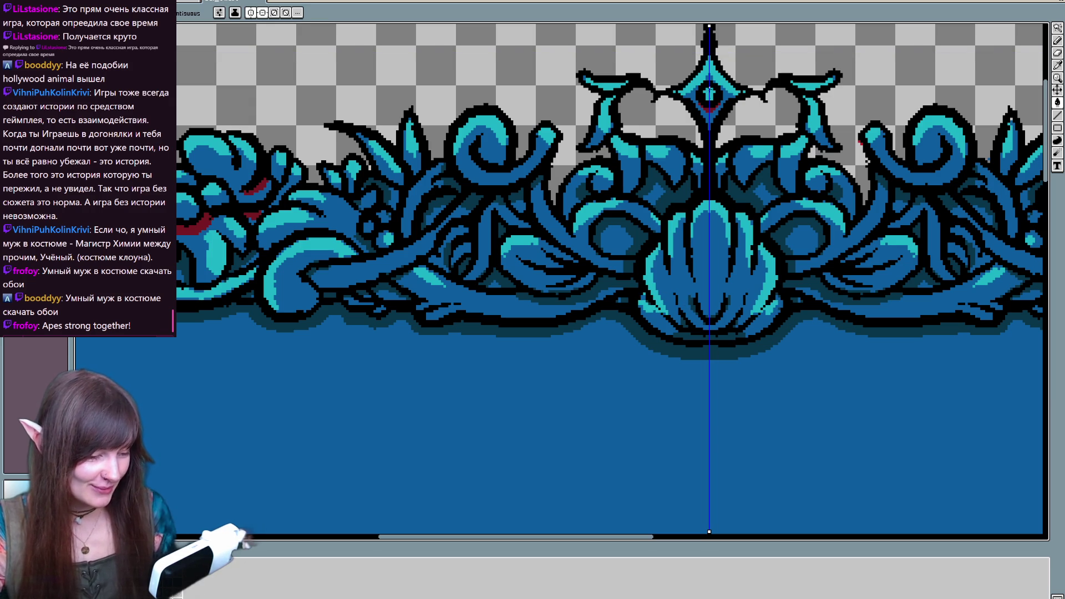
left_click_drag(475, 408, 656, 252)
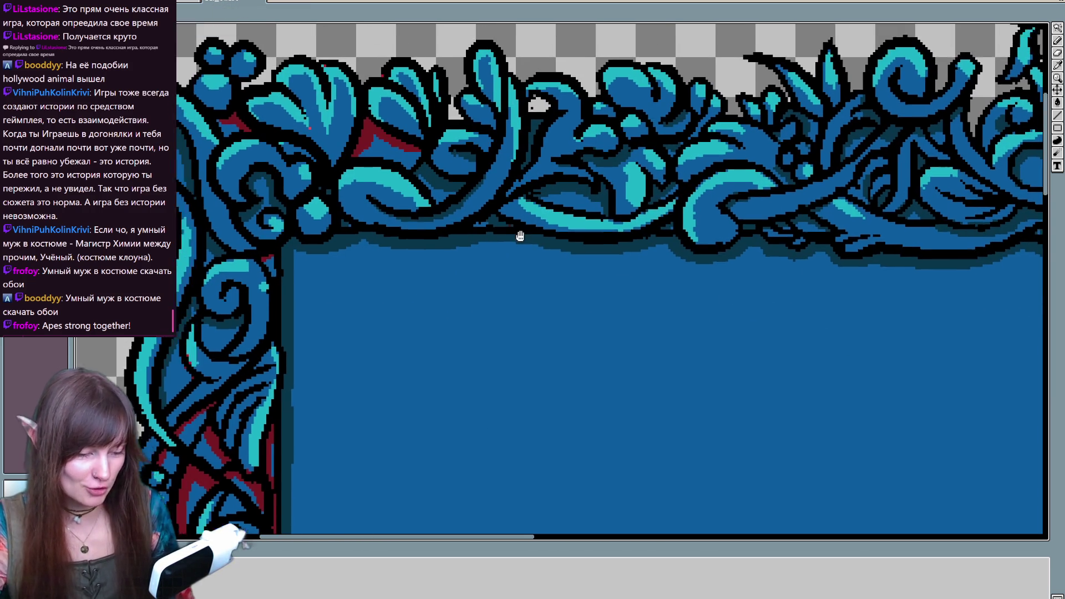
left_click_drag(364, 129, 410, 233)
Pick the frame's red as the pencil colour and zoom along the lower left border
key("b")
key("b")
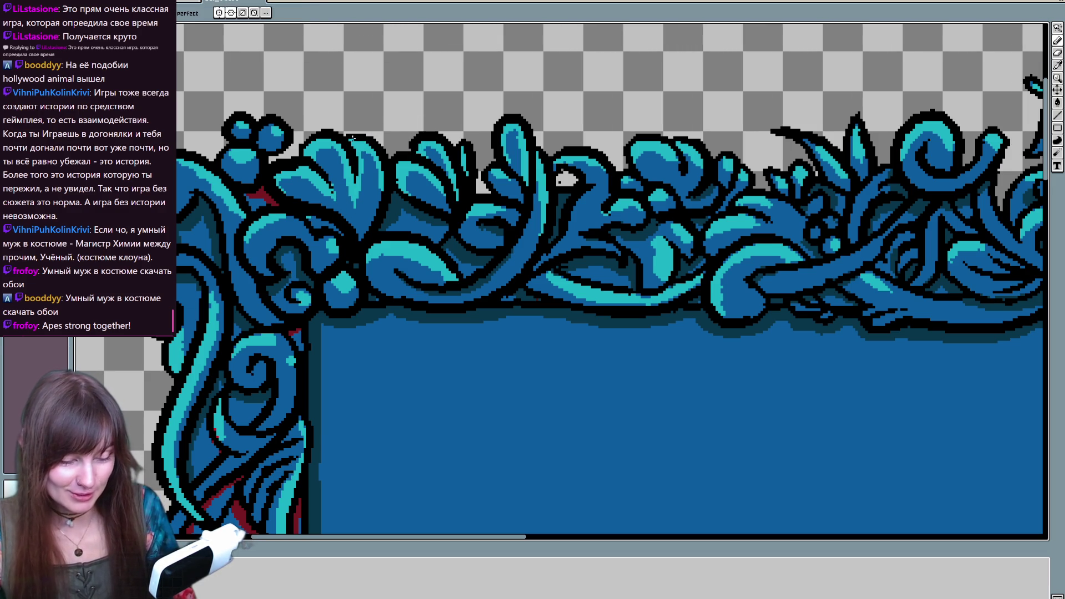
key("alt")
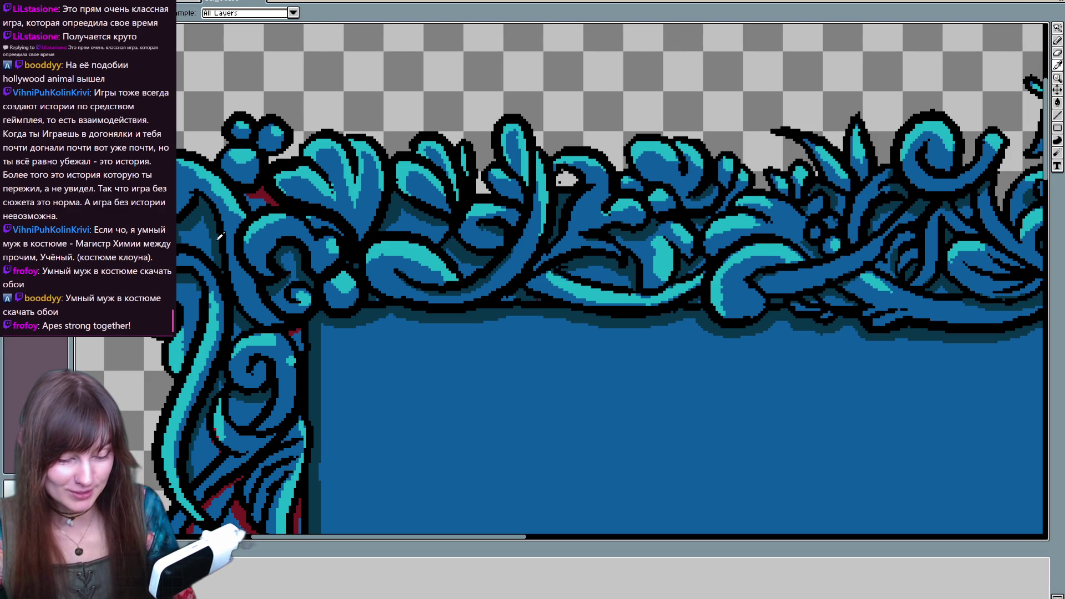
left_click_drag(327, 415, 416, 198)
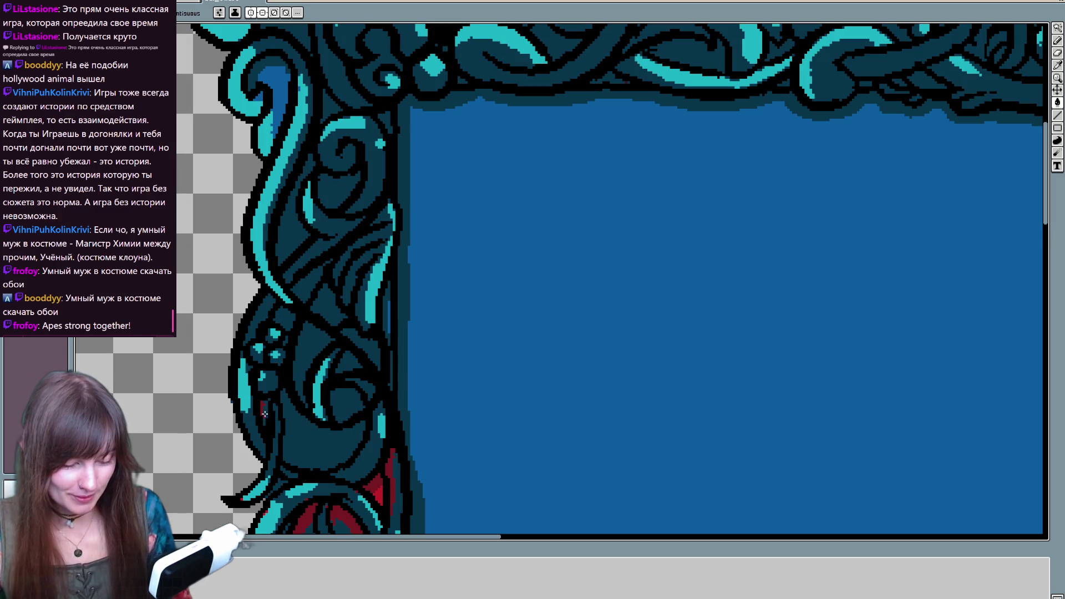
scroll(410, 265, "down", 5)
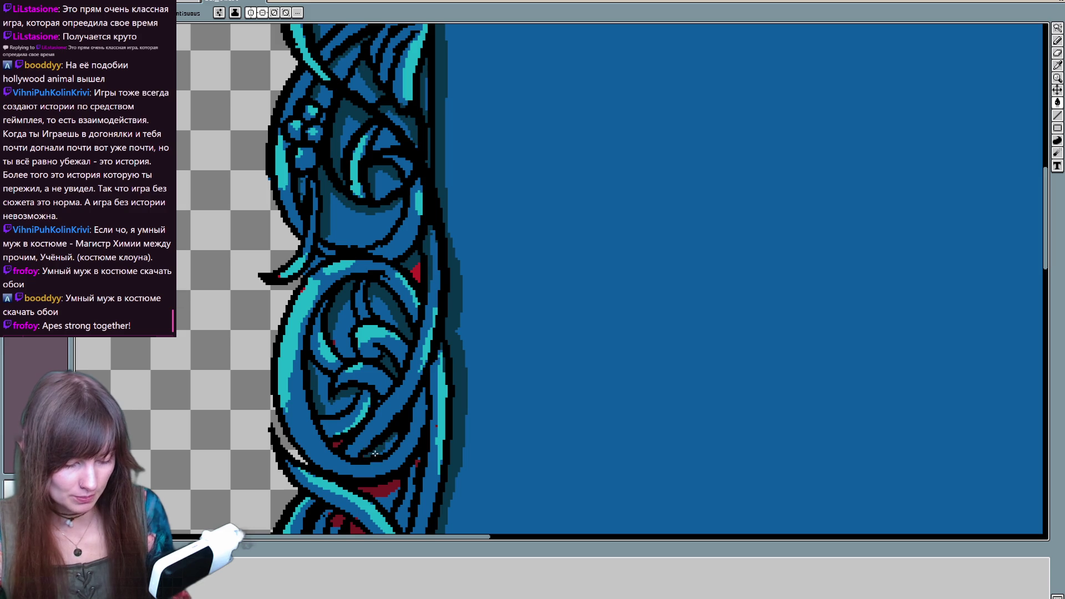
scroll(338, 444, "down", 2)
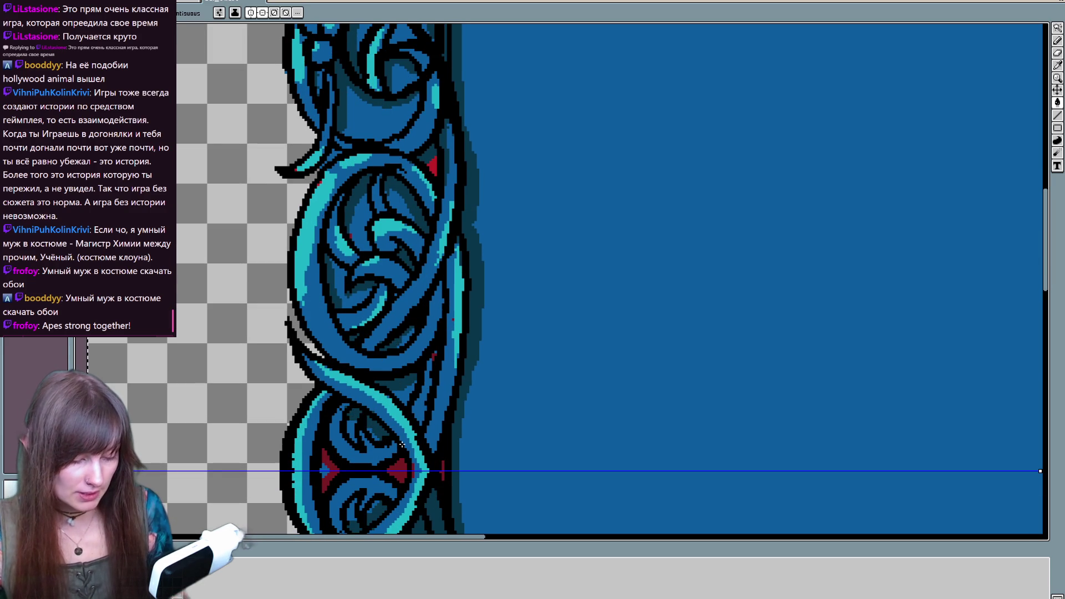
scroll(386, 426, "down", 2)
scroll(395, 430, "down", 1)
scroll(456, 221, "right", 2)
scroll(450, 286, "up", 3)
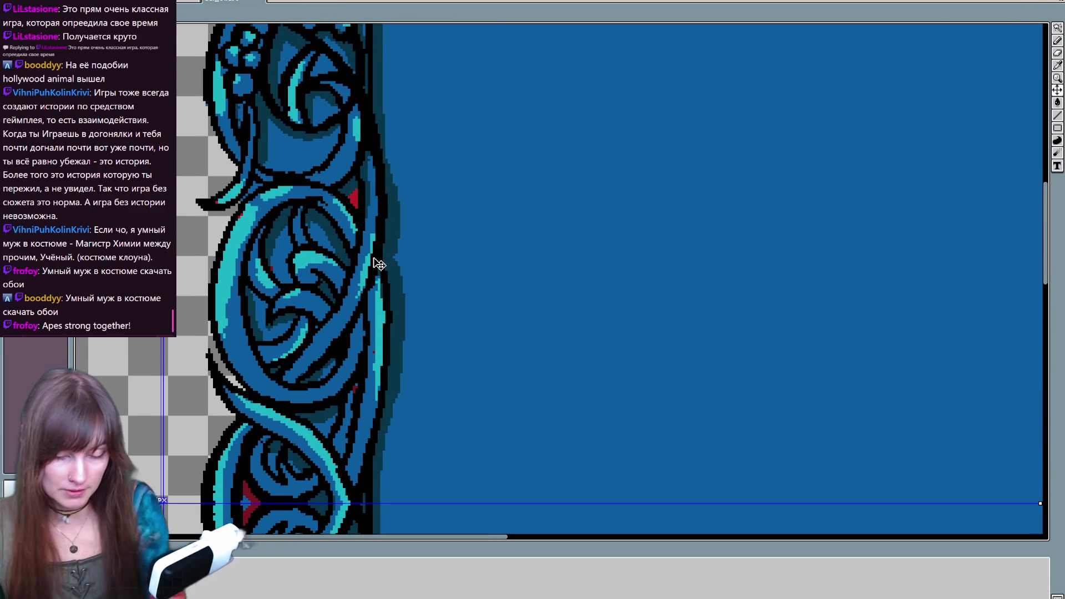
scroll(374, 264, "down", 3)
scroll(373, 261, "up", 1)
scroll(379, 264, "down", 1)
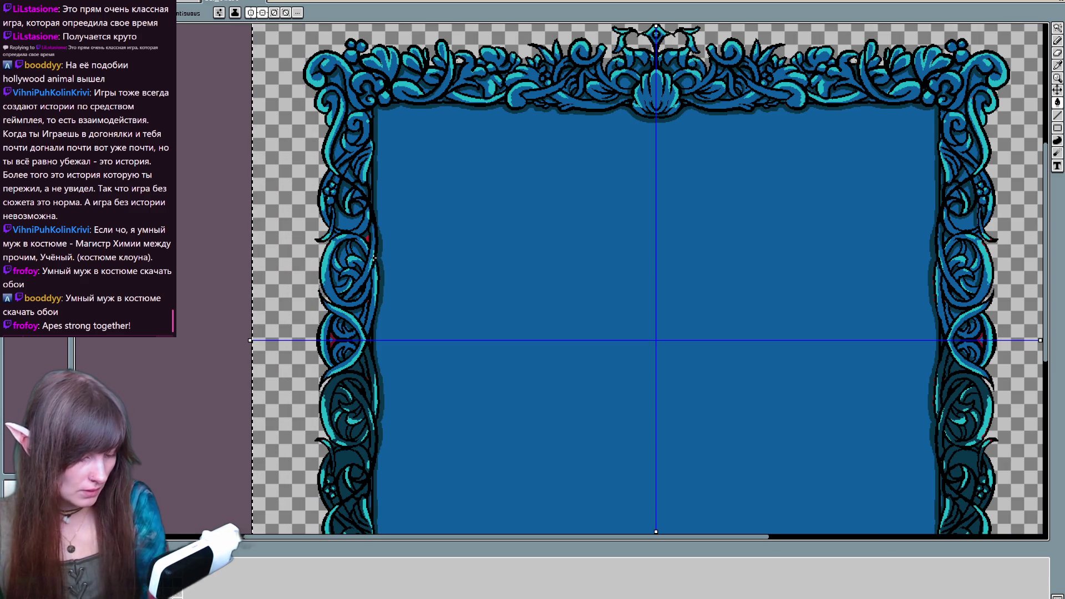
Shift the red accent layer about 63 pixels vertically to realign it with the ornaments
scroll(528, 369, "up", 1)
scroll(543, 179, "down", 3)
scroll(661, 393, "right", 2)
scroll(662, 393, "down", 1)
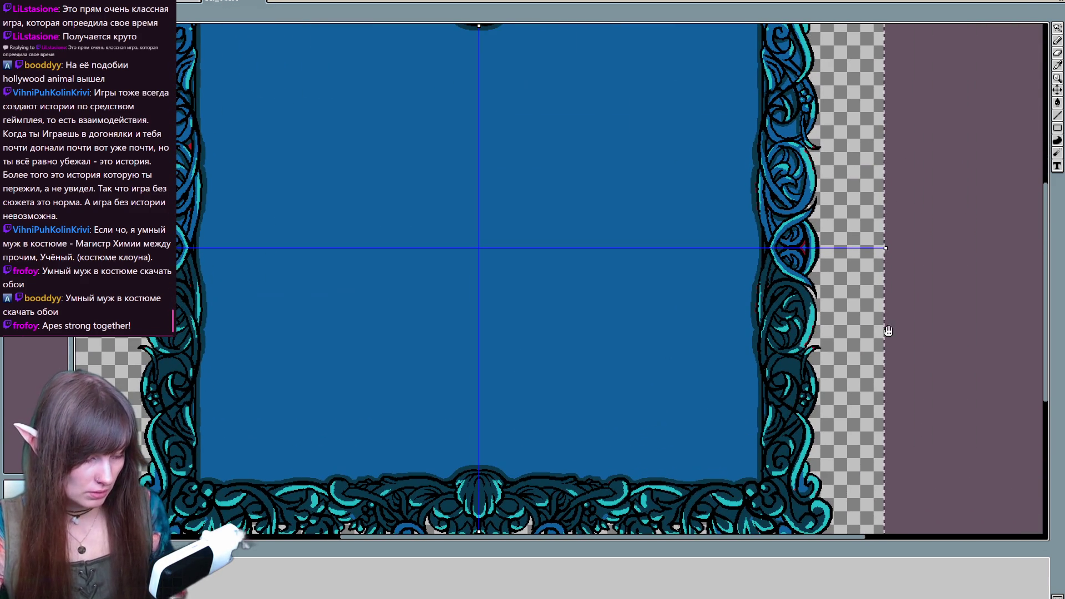
scroll(750, 392, "up", 1)
scroll(750, 392, "down", 1)
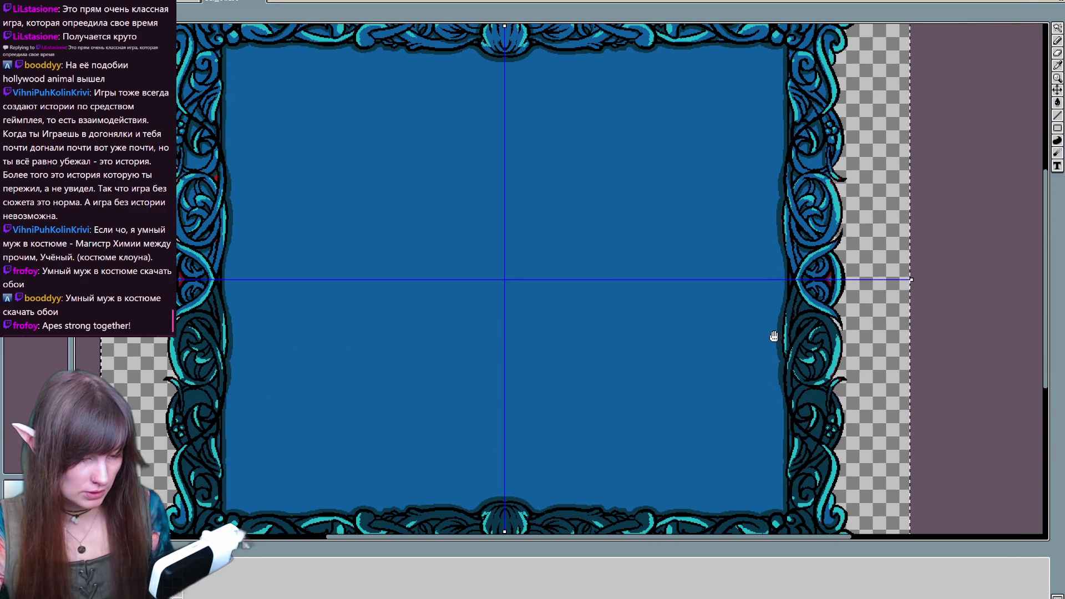
scroll(764, 364, "up", 1)
key("m")
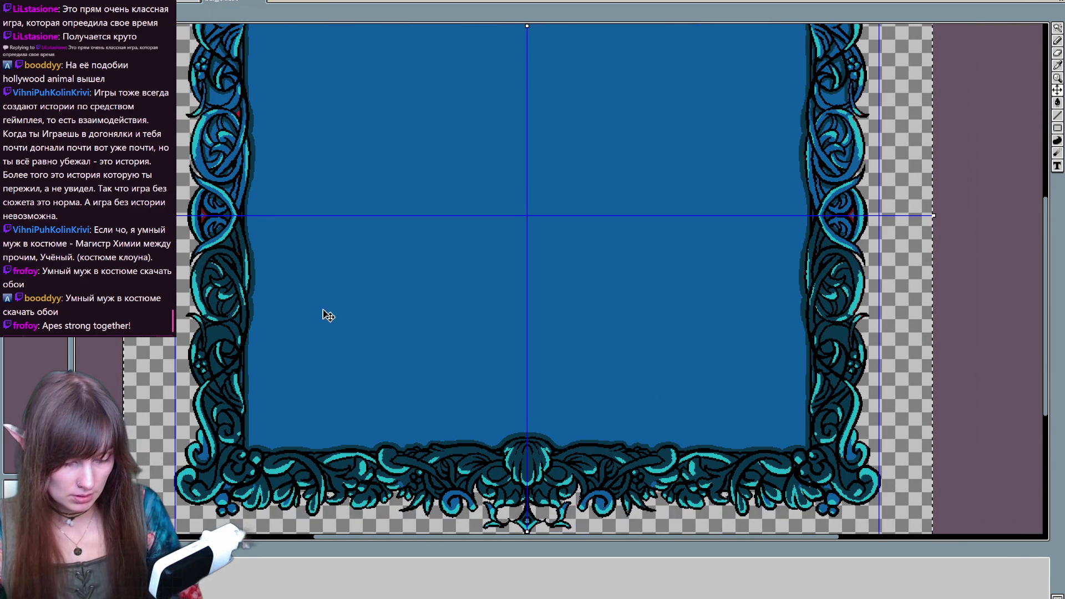
left_click_drag(607, 315, 620, 516)
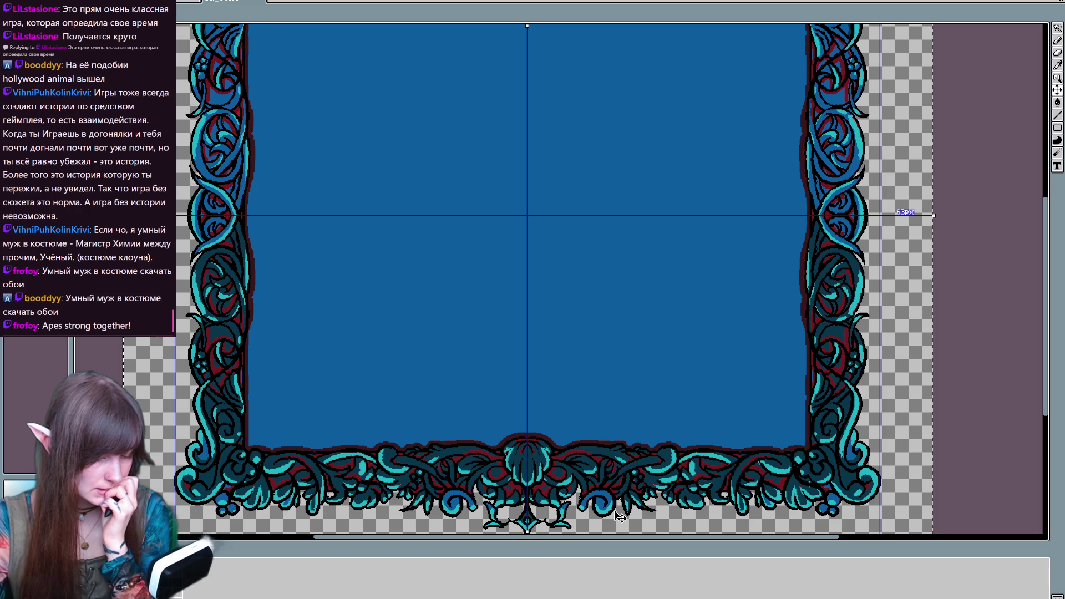
Apply a fill near the top border, then switch among the Fill, Eyedropper and Pencil tools
left_click_drag(620, 517, 352, 365)
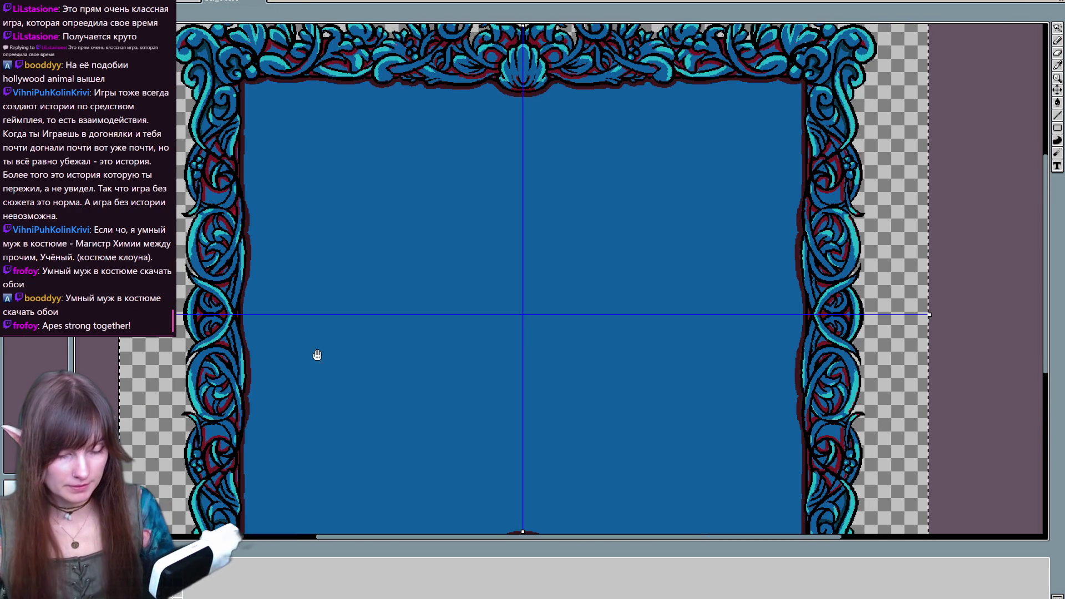
key("g")
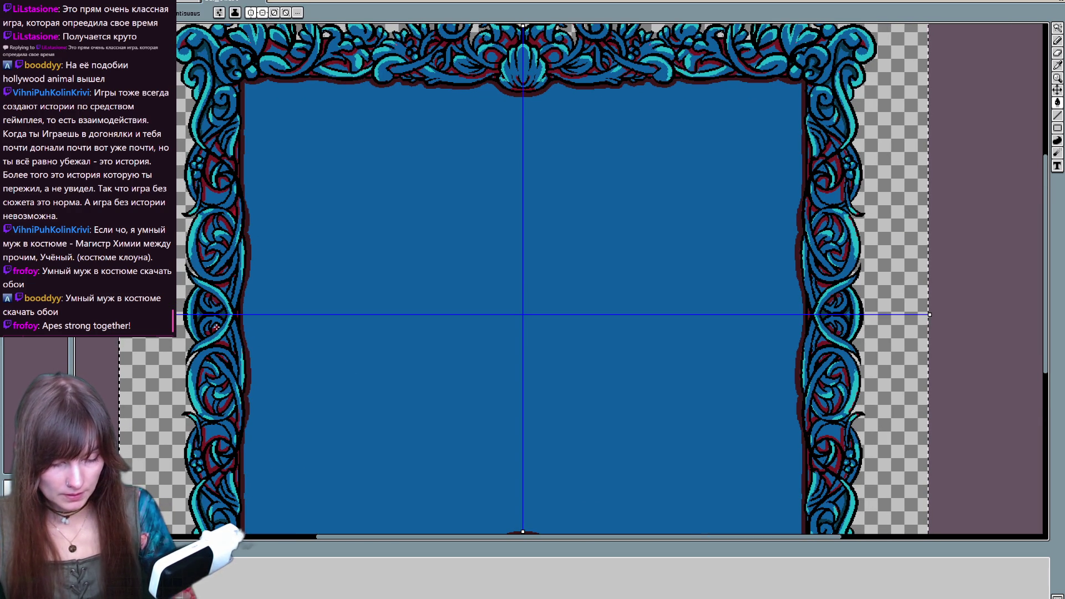
left_click(208, 220)
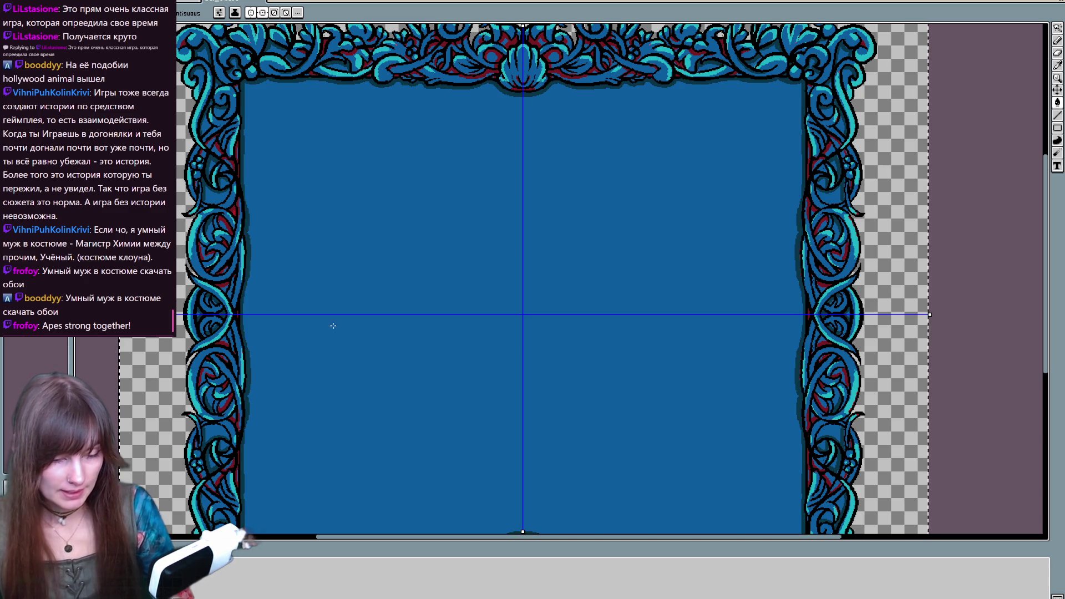
scroll(301, 245, "down", 3)
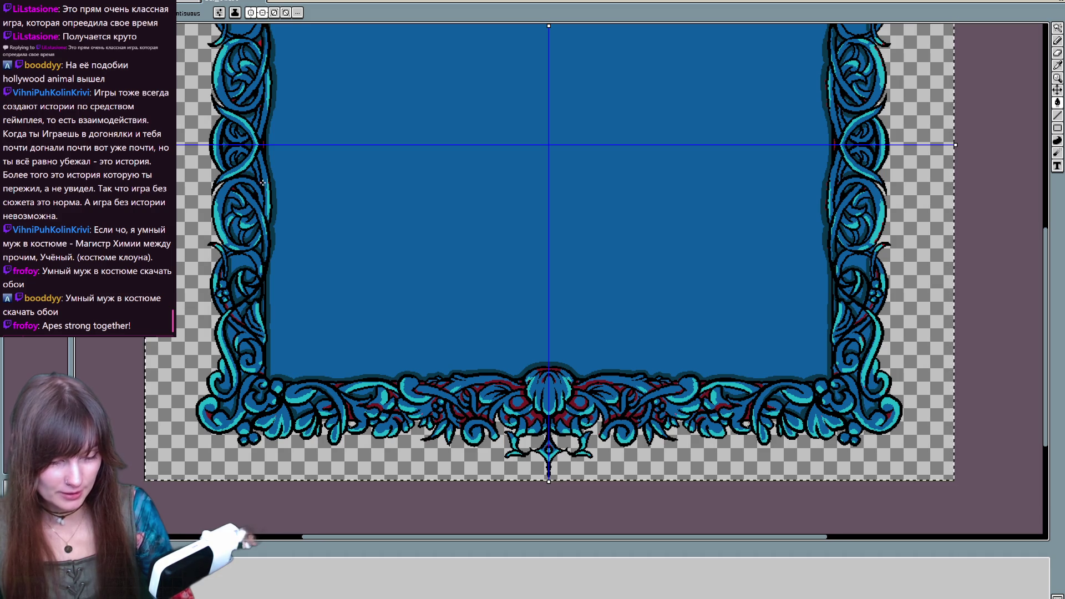
left_click_drag(264, 50, 269, 148)
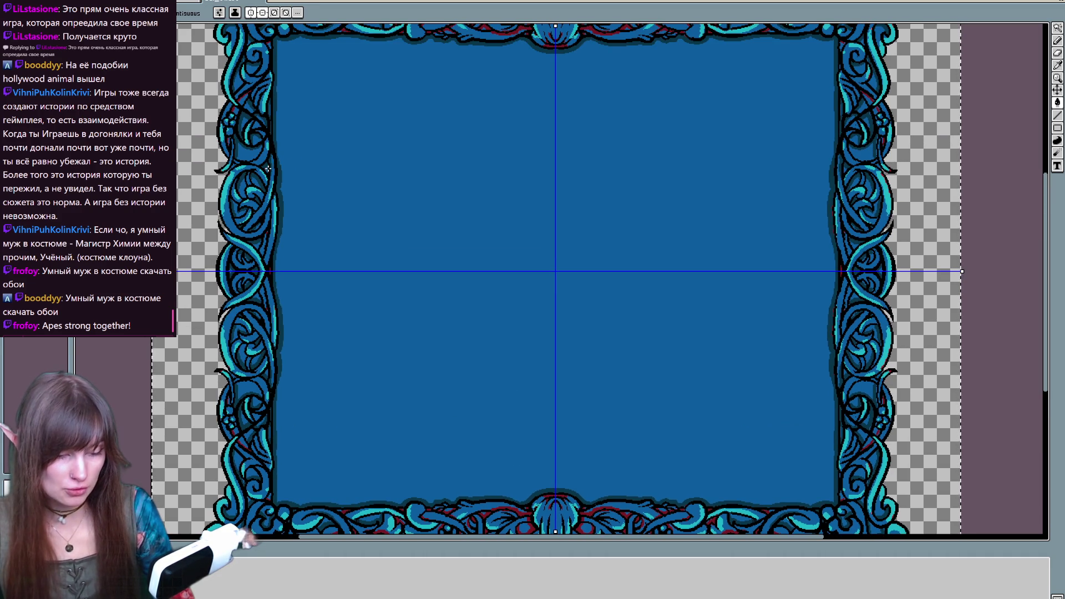
key("f")
key("b")
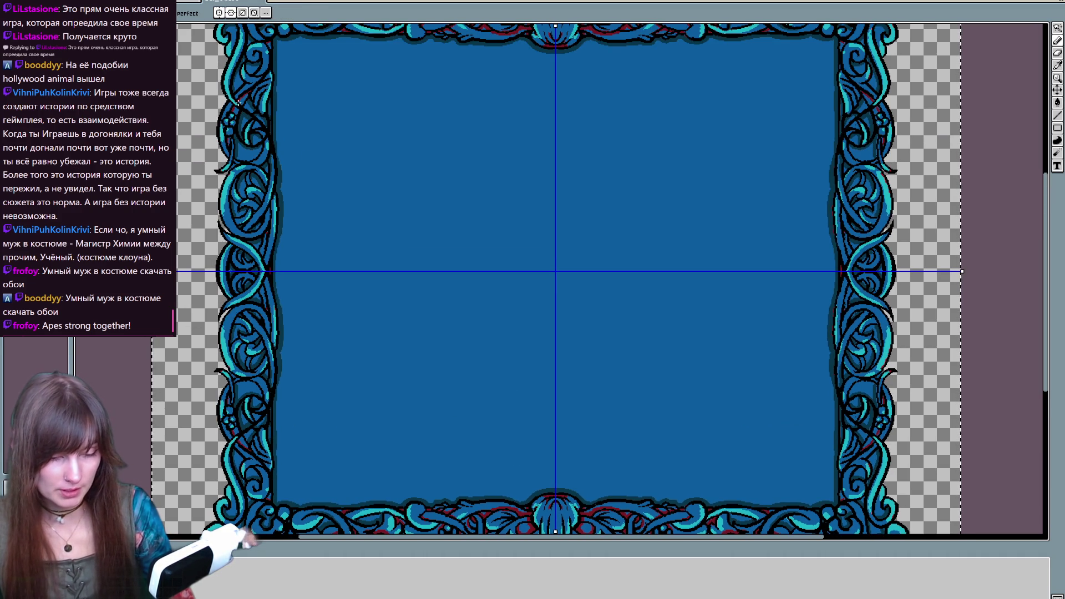
scroll(272, 233, "down", 3)
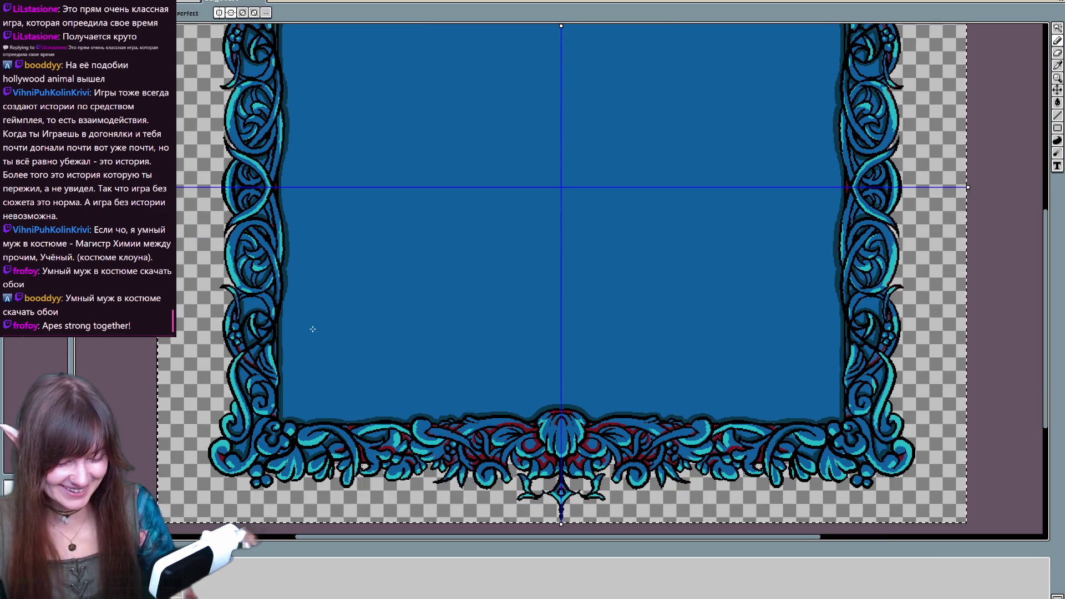
key("f")
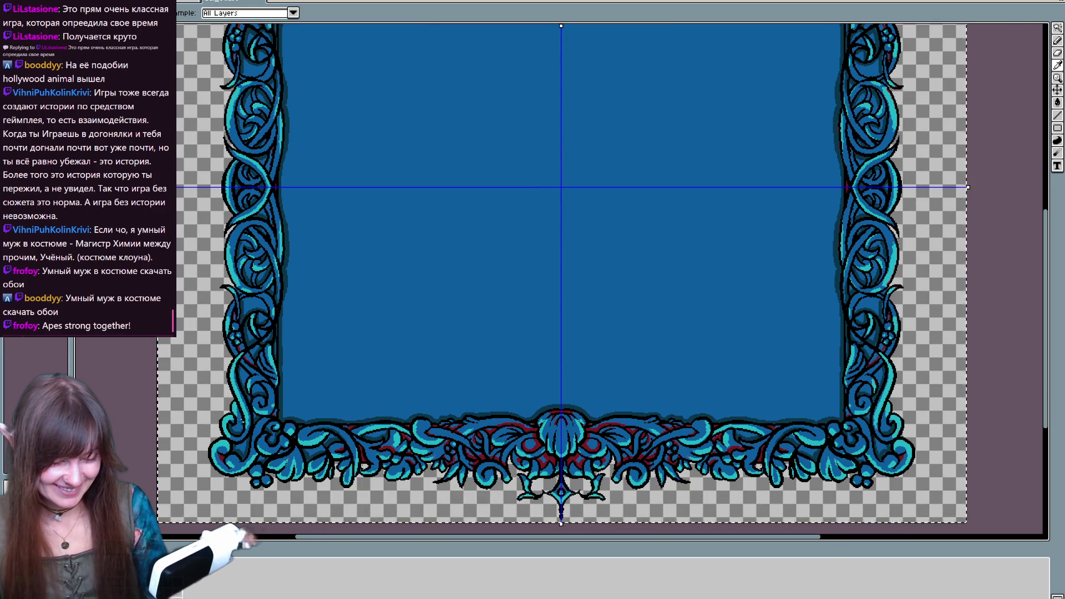
key("b")
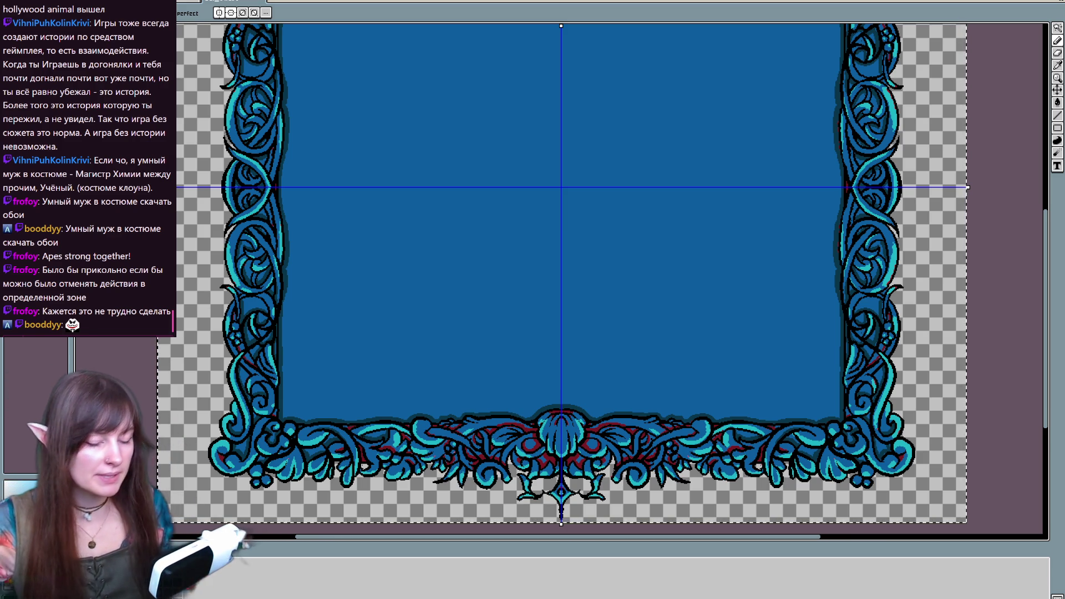
key("g")
scroll(245, 327, "up", 2)
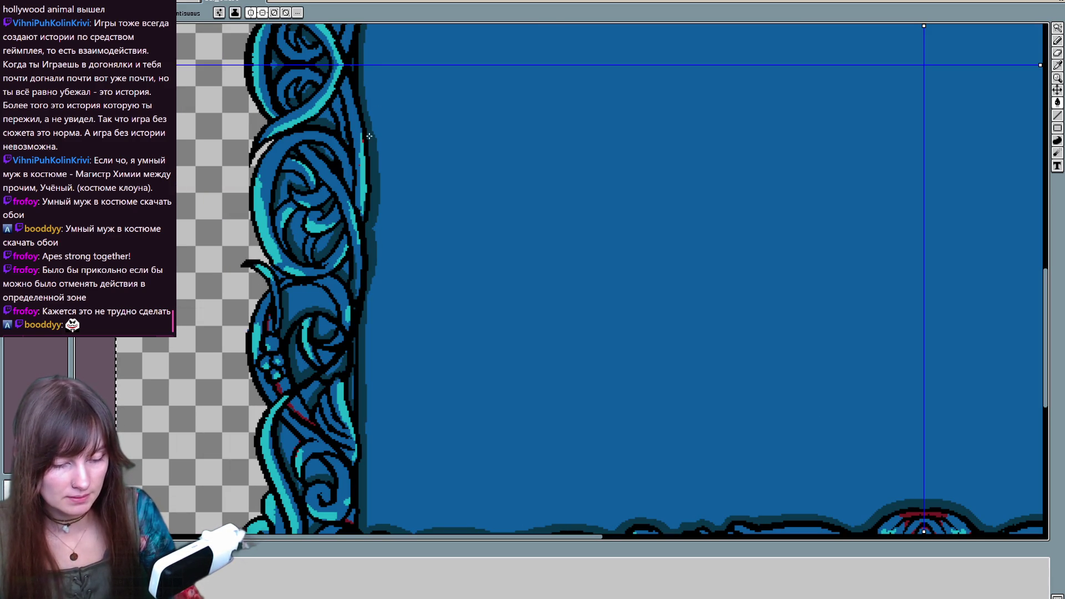
key("space")
left_click_drag(368, 261, 377, 111)
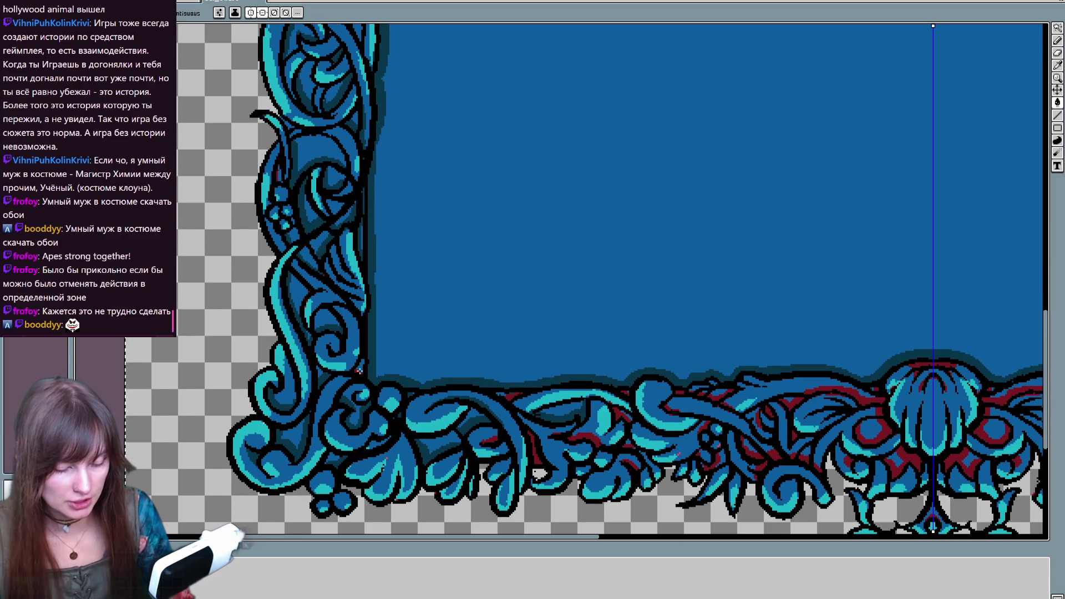
left_click_drag(489, 350, 442, 352)
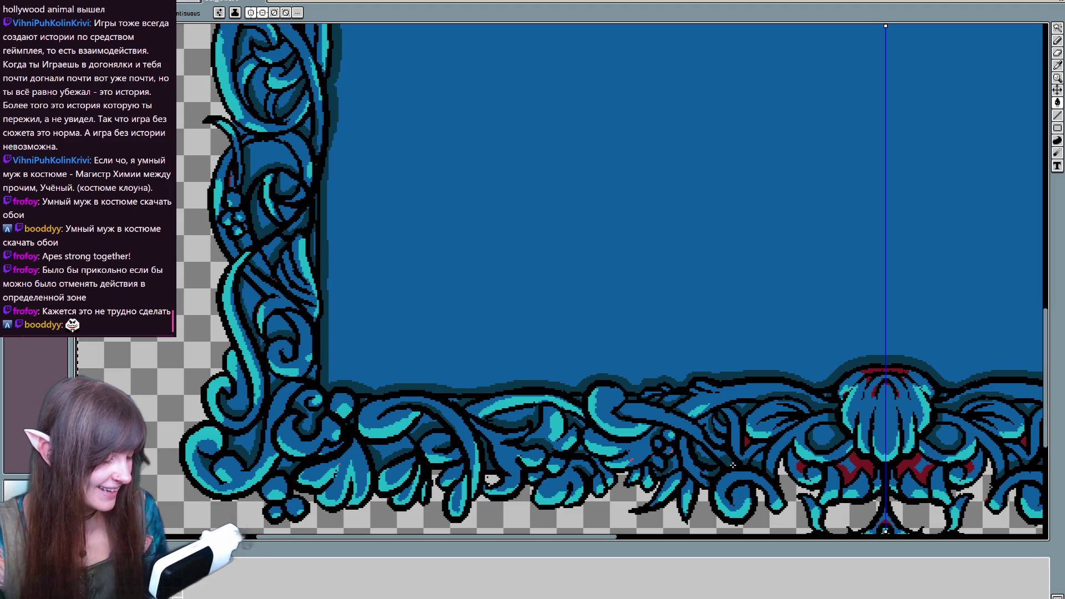
scroll(666, 389, "right", 3)
scroll(631, 369, "right", 3)
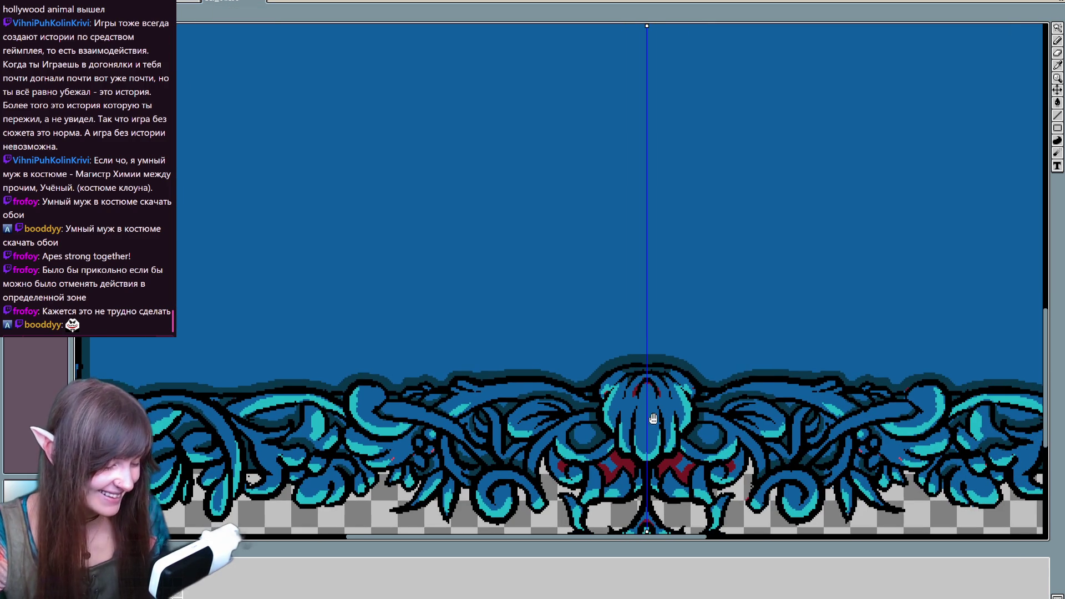
scroll(657, 423, "down", 1)
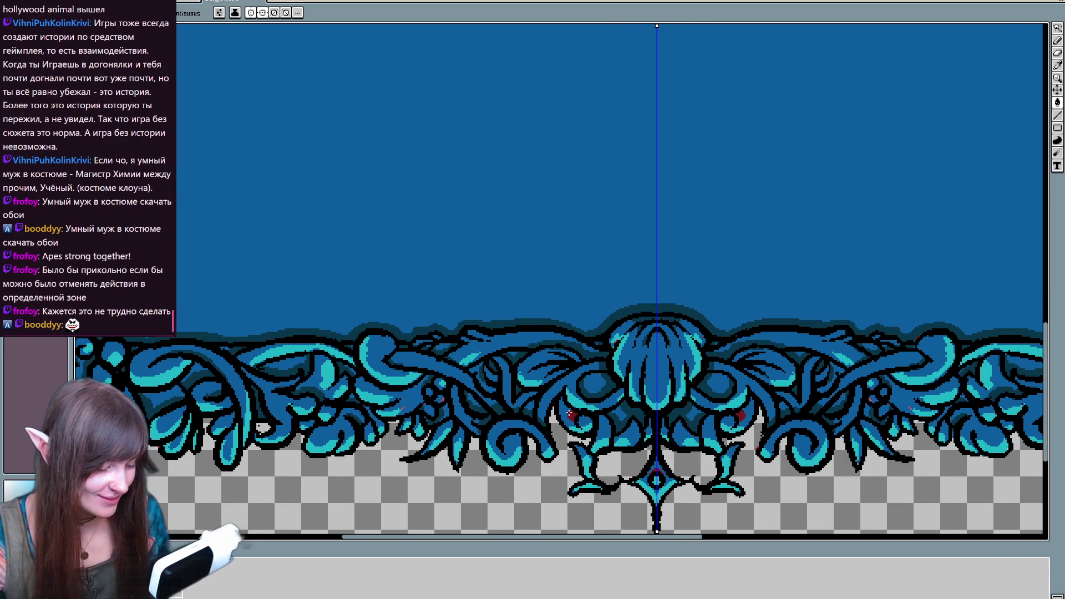
scroll(692, 451, "up", 4)
scroll(692, 452, "up", 5)
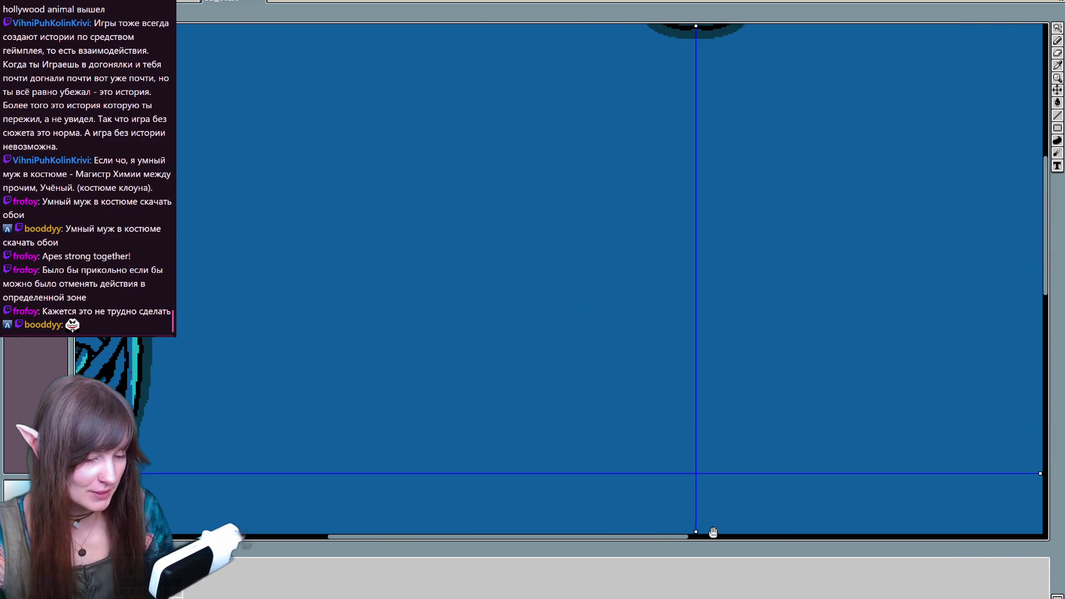
scroll(692, 452, "up", 5)
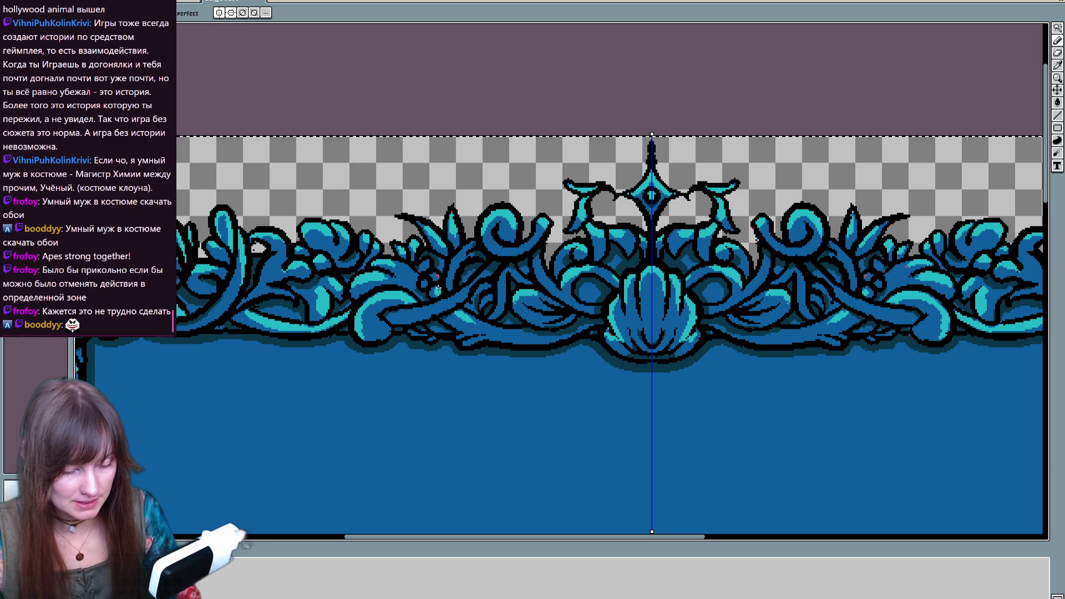
left_click_drag(357, 388, 586, 298)
key("e")
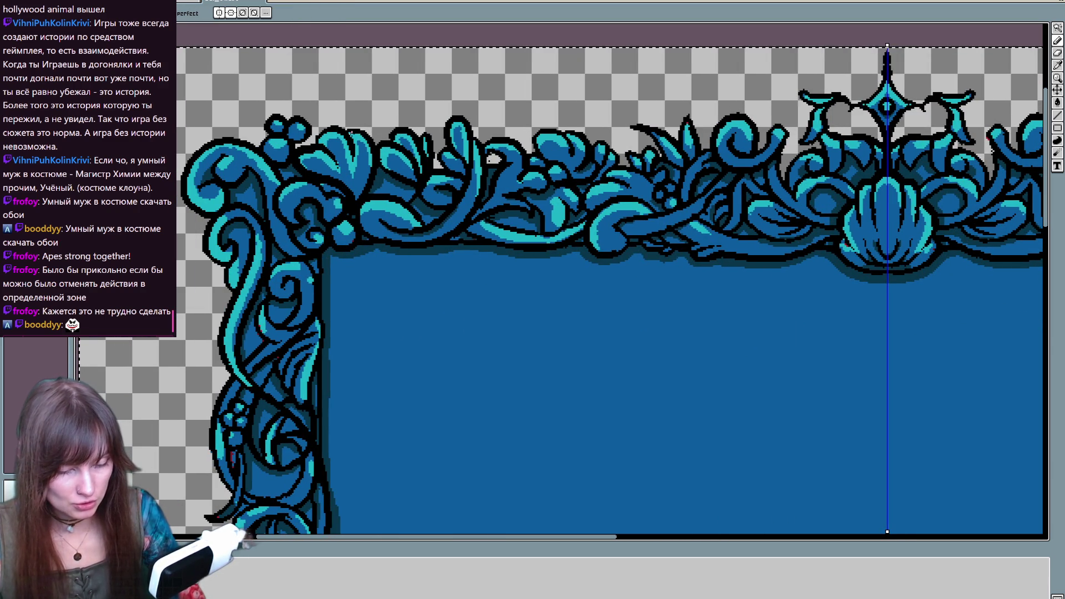
left_click_drag(400, 384, 431, 173)
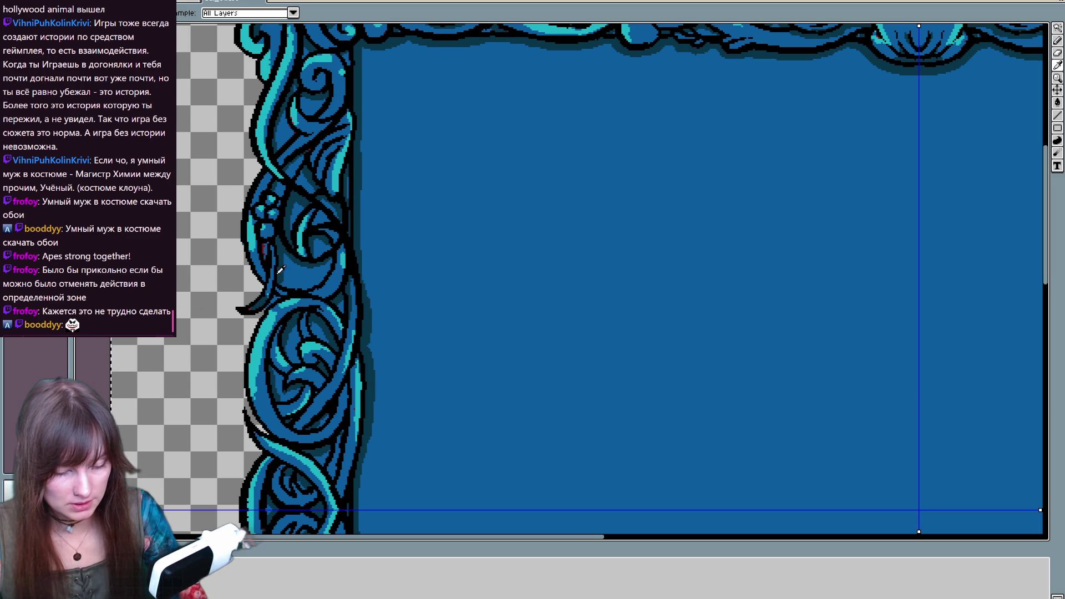
left_click(266, 245, "alt")
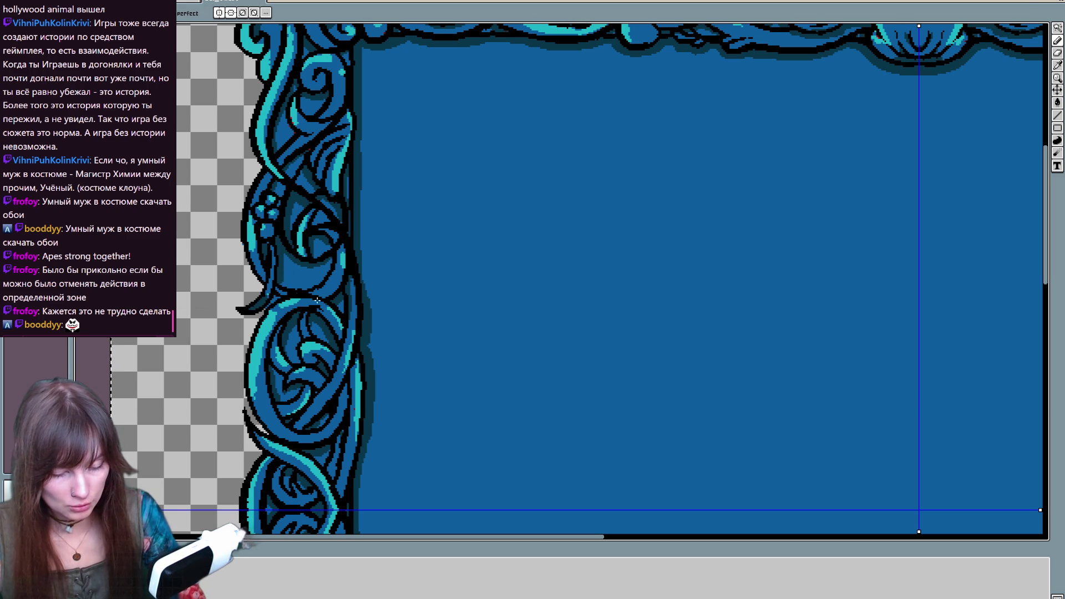
left_click_drag(392, 451, 399, 80)
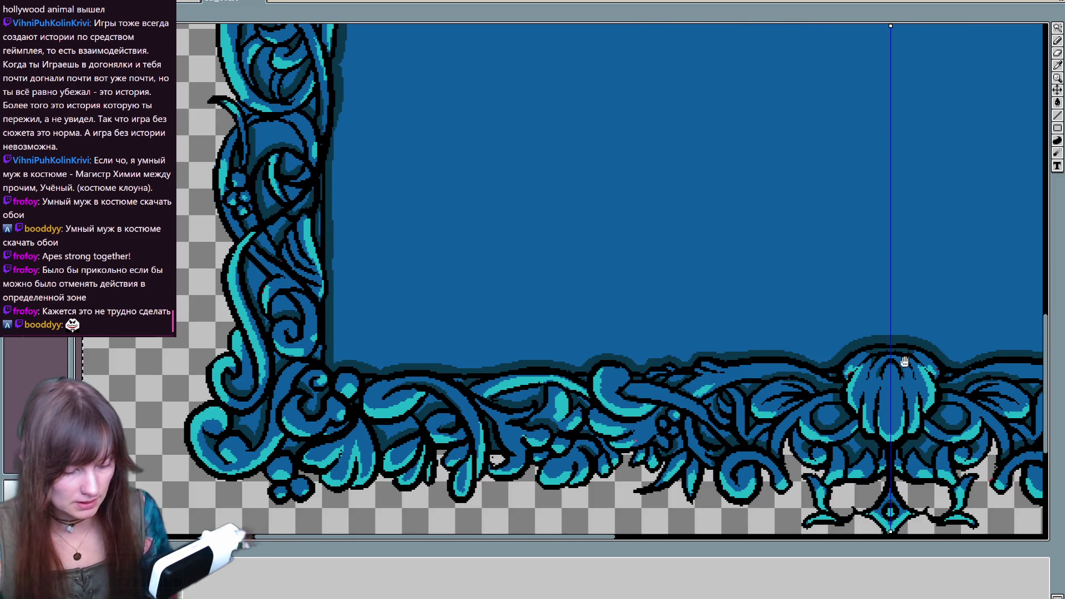
left_click_drag(902, 327, 713, 250)
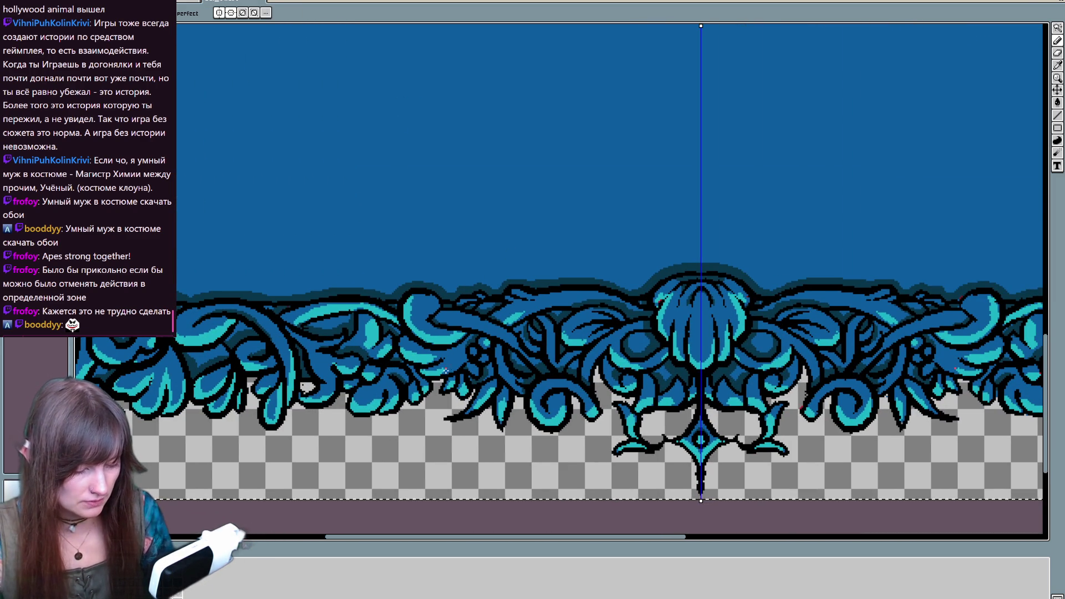
key("space")
mouse_move(781, 311)
left_mouse_down()
mouse_move(397, 366)
mouse_move(264, 466)
left_mouse_up()
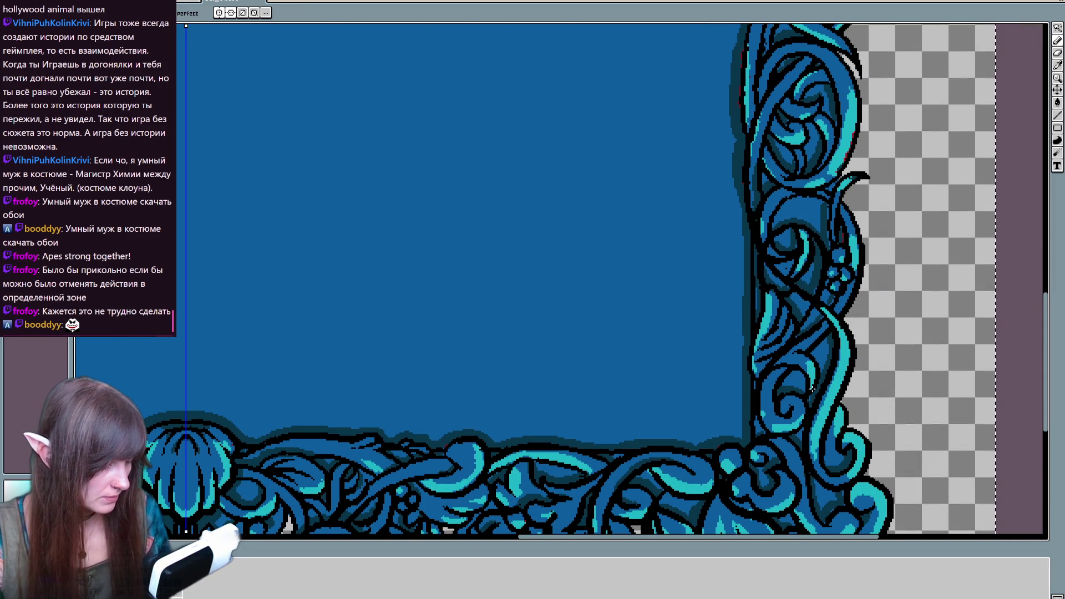
Erase the stray blue pixels below the bottom border's middle and right stretches
scroll(777, 407, "down", 3)
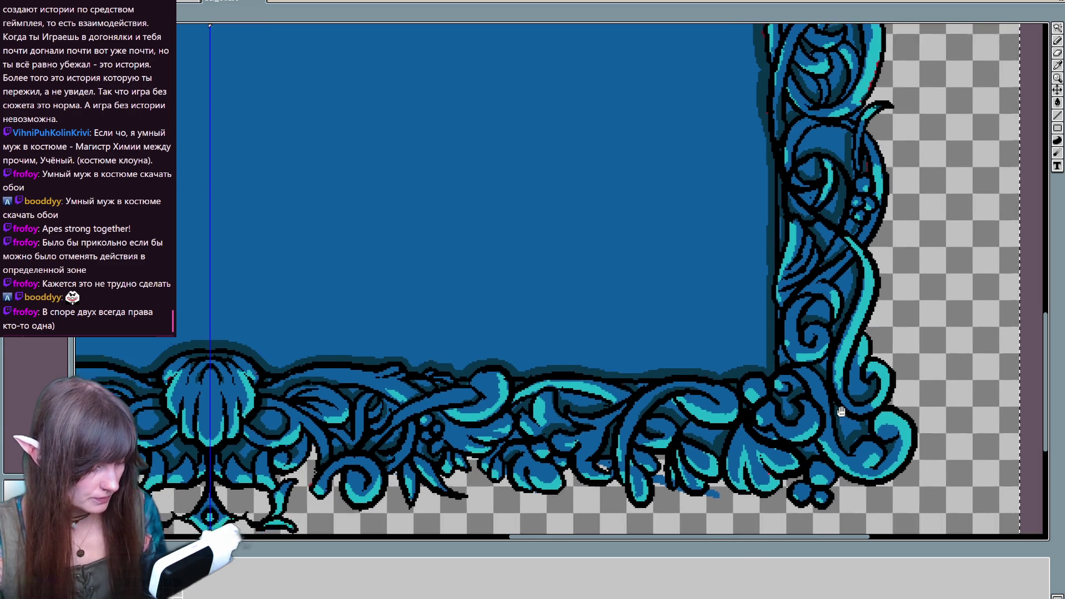
left_click_drag(430, 530, 924, 396)
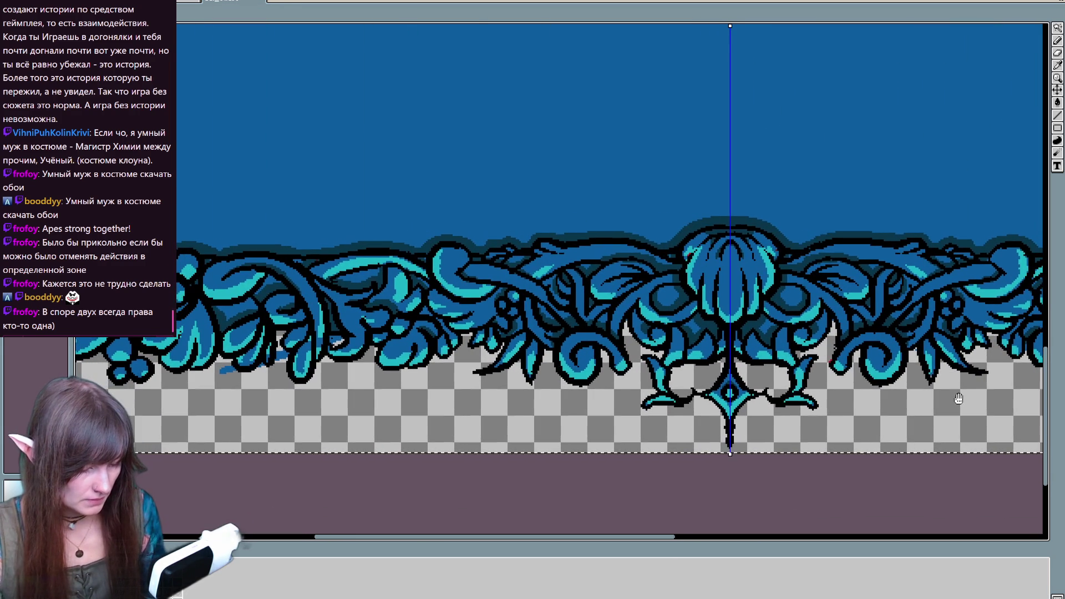
scroll(391, 415, "up", 3)
key("e")
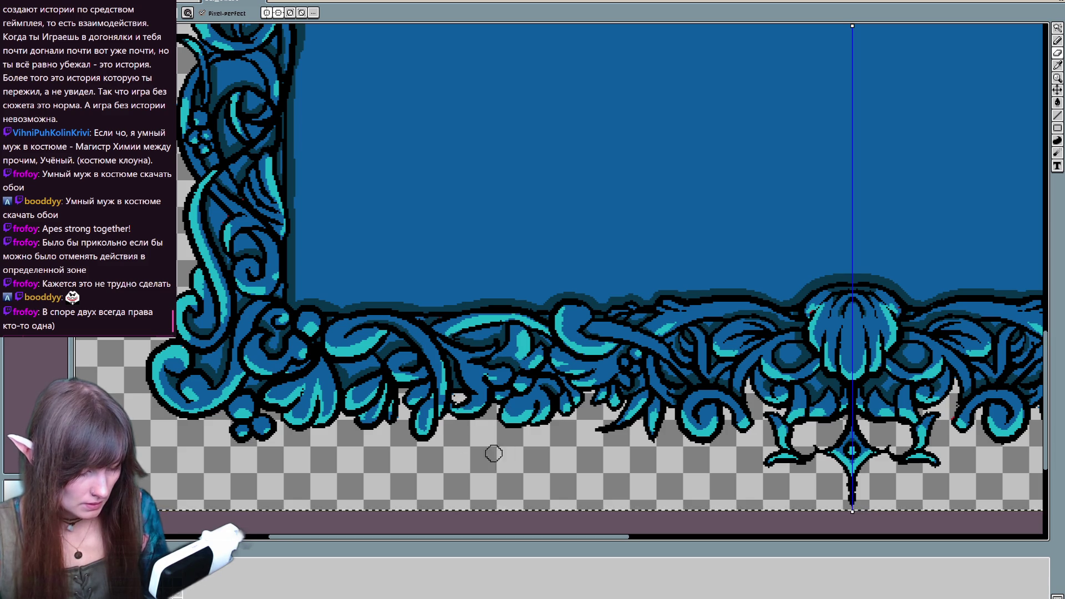
scroll(501, 321, "right", 5)
left_click_drag(501, 321, 126, 301)
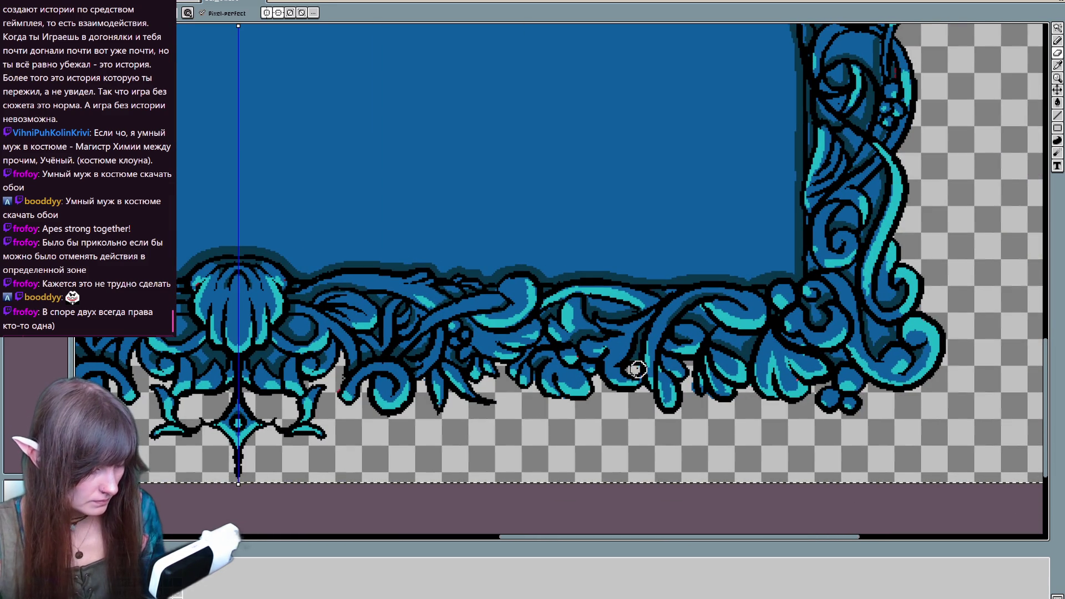
Check the right border up to the top edge, then zoom out to view the whole frame
mouse_move(900, 216)
left_mouse_down()
mouse_move(678, 394)
mouse_move(643, 458)
left_mouse_up()
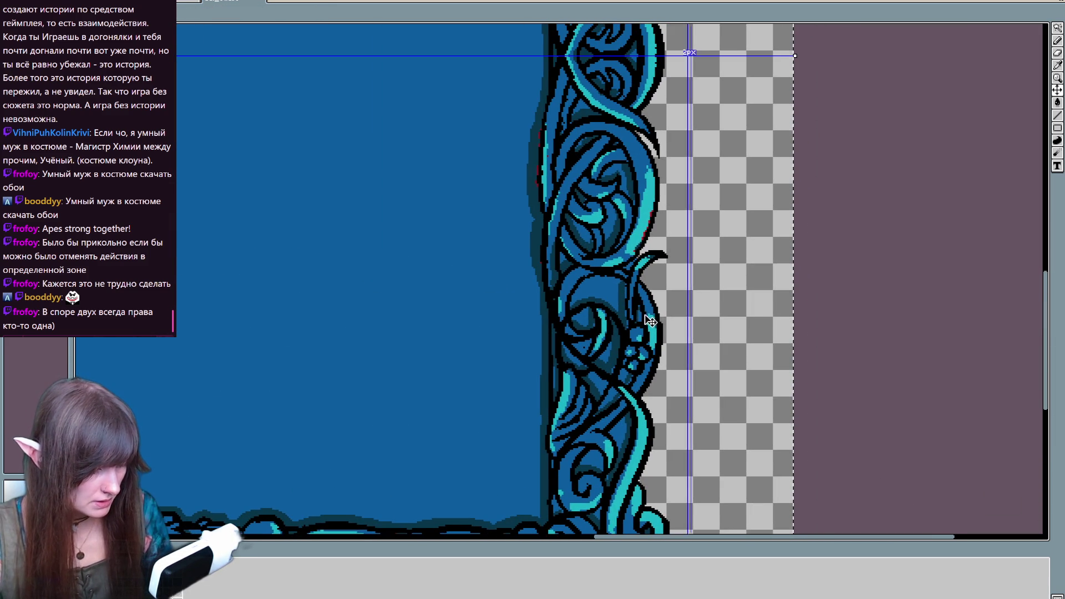
key("b")
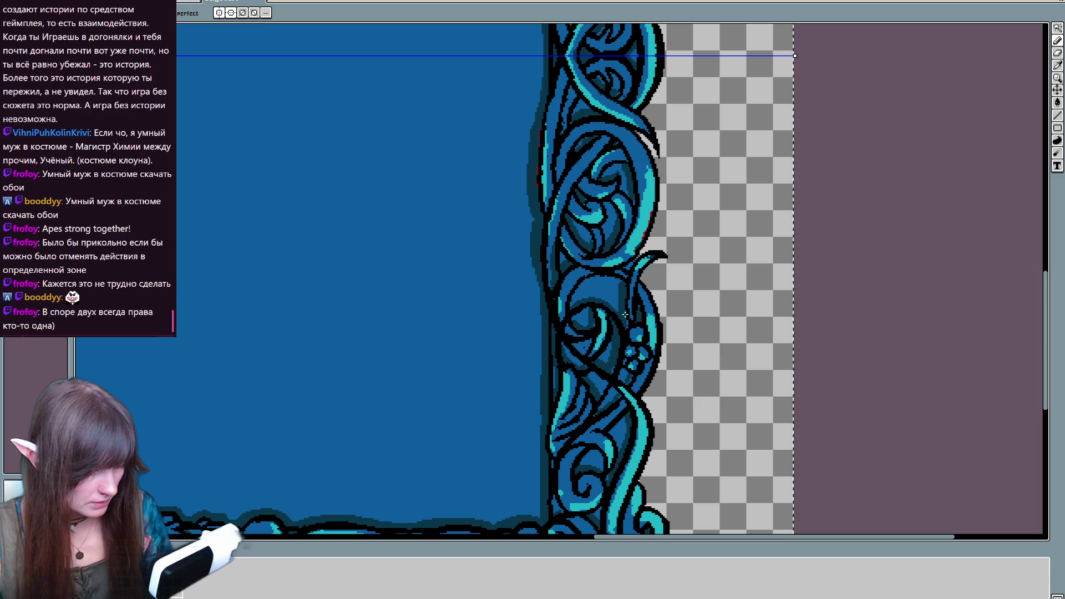
scroll(624, 371, "up", 1)
scroll(620, 397, "down", 1)
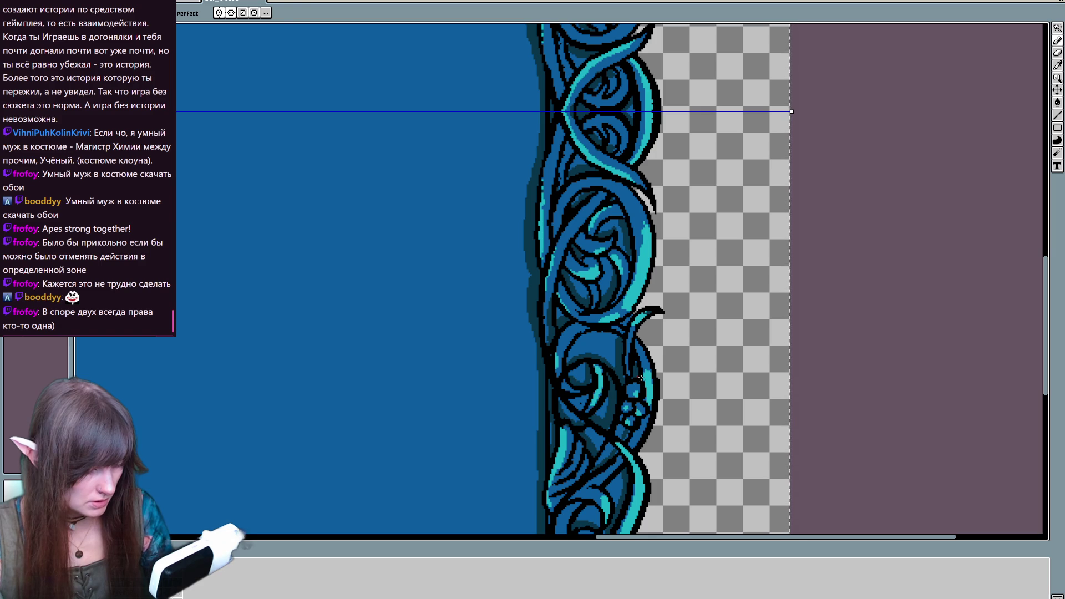
left_click_drag(636, 60, 613, 406)
left_click_drag(612, 111, 597, 374)
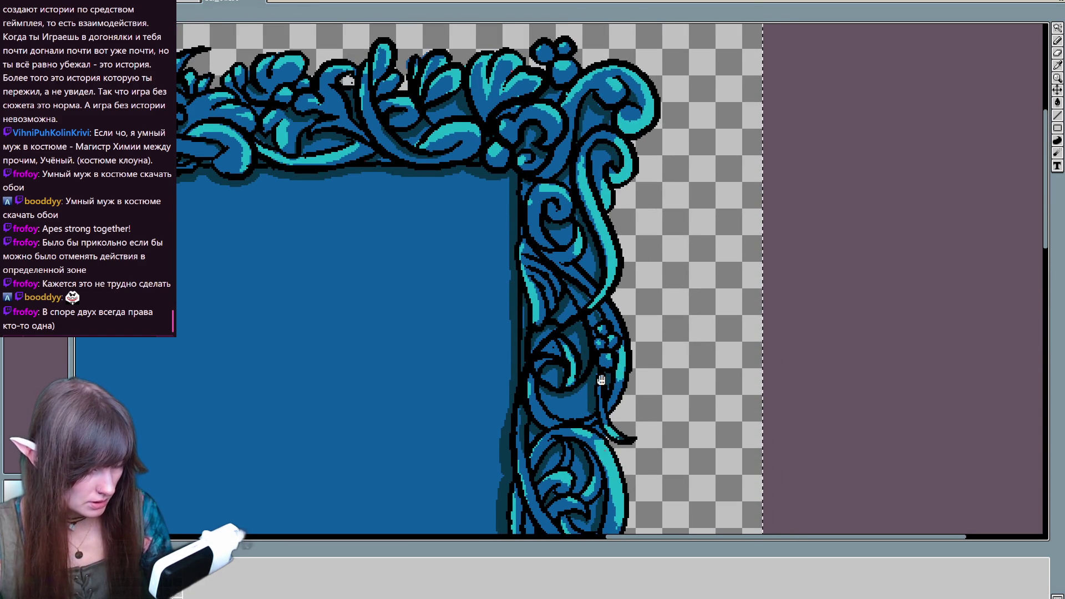
left_click_drag(488, 352, 768, 357)
key("b")
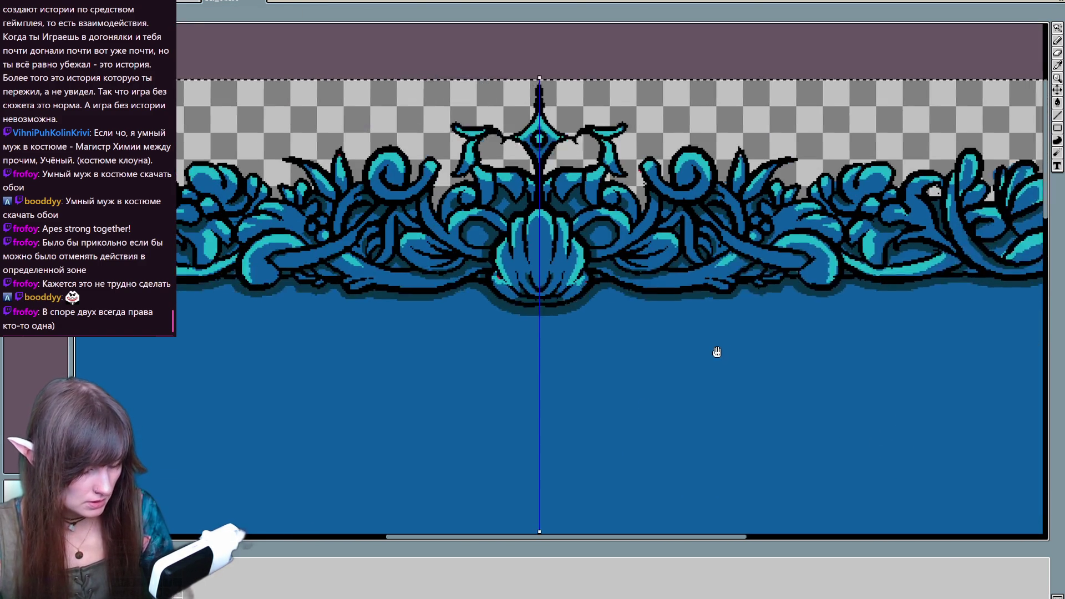
mouse_move(464, 296)
left_mouse_down()
mouse_move(792, 373)
mouse_move(760, 361)
left_mouse_up()
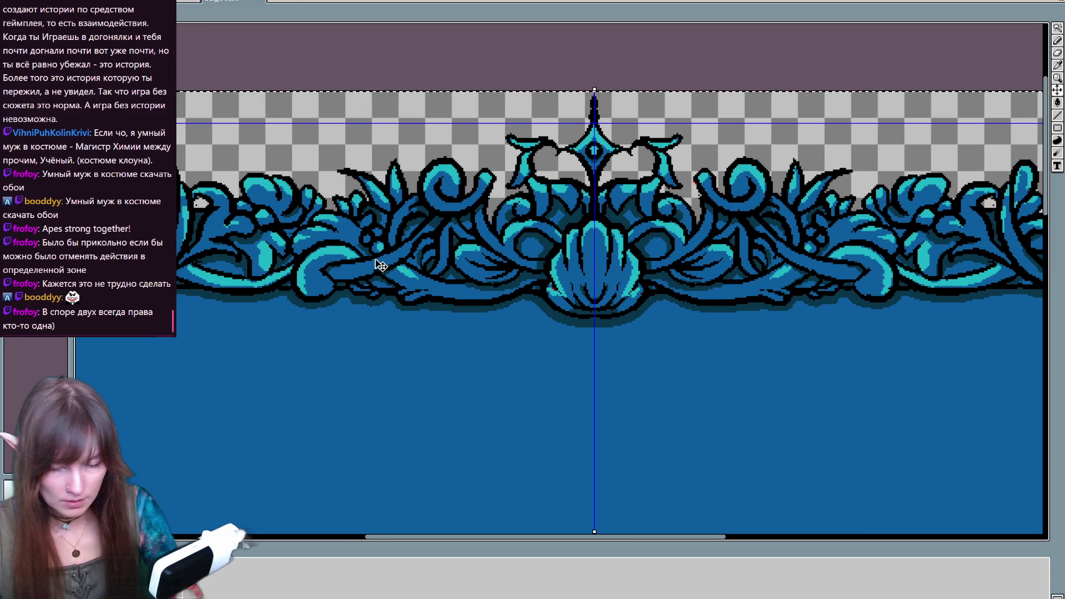
scroll(397, 175, "down", 1)
scroll(376, 258, "down", 1)
left_click_drag(551, 374, 578, 367)
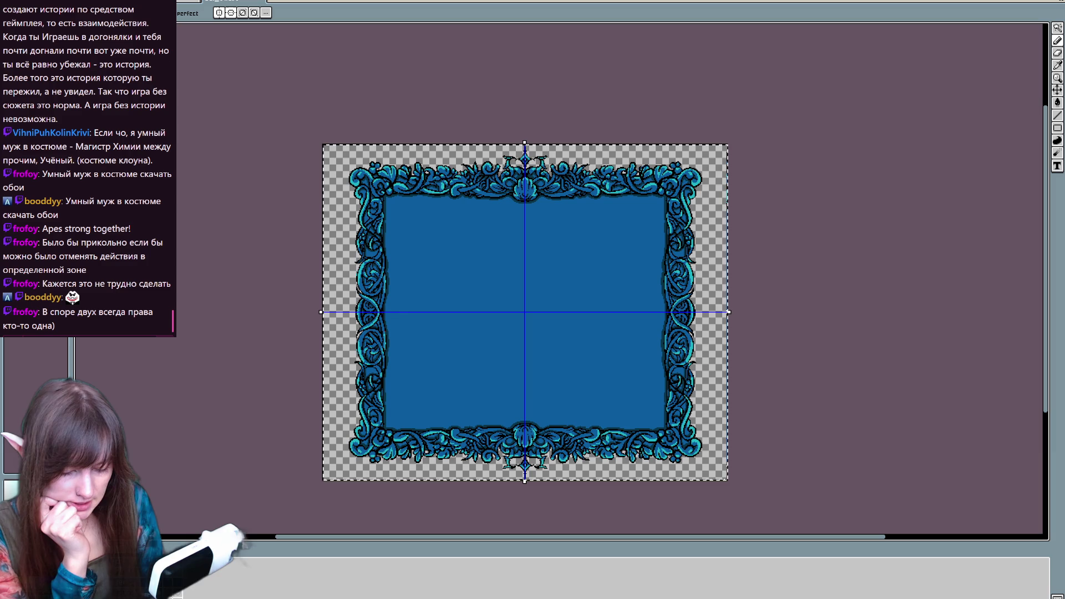
key("Right")
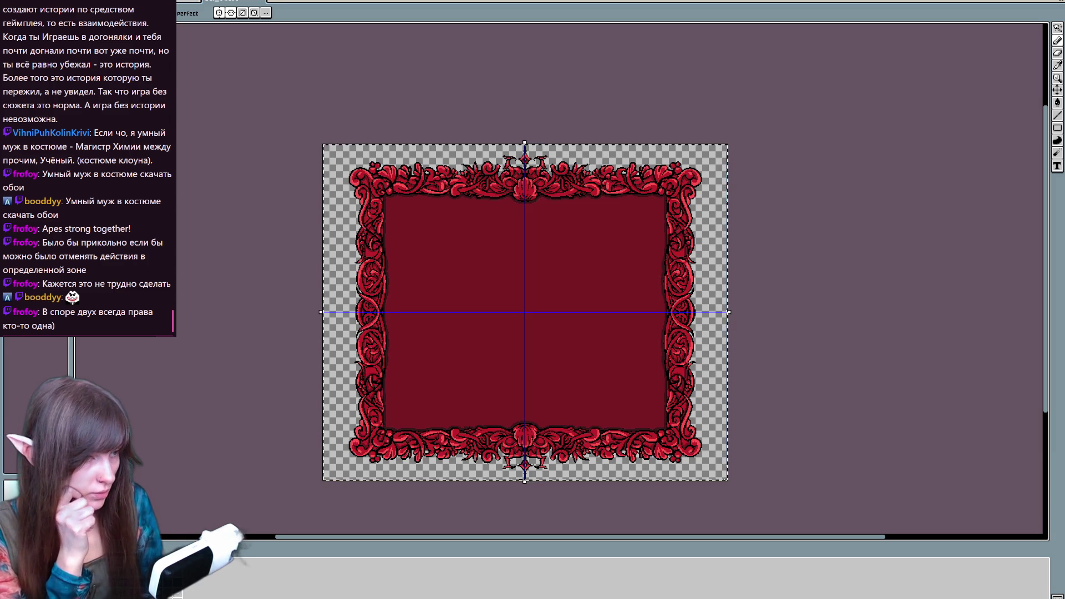
key("Left")
key("Right")
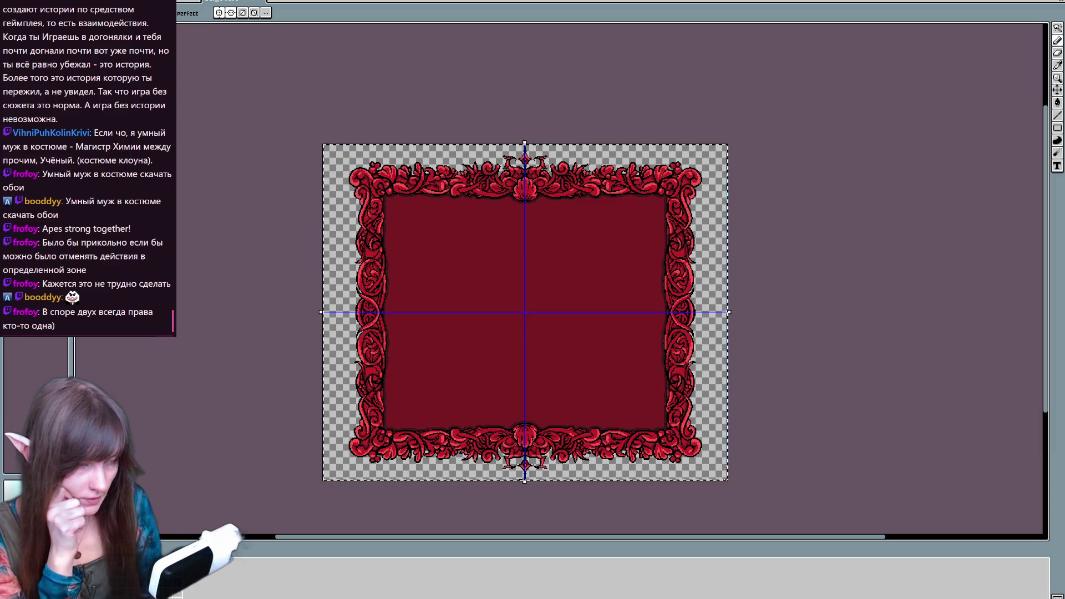
key("Right")
key("Right")
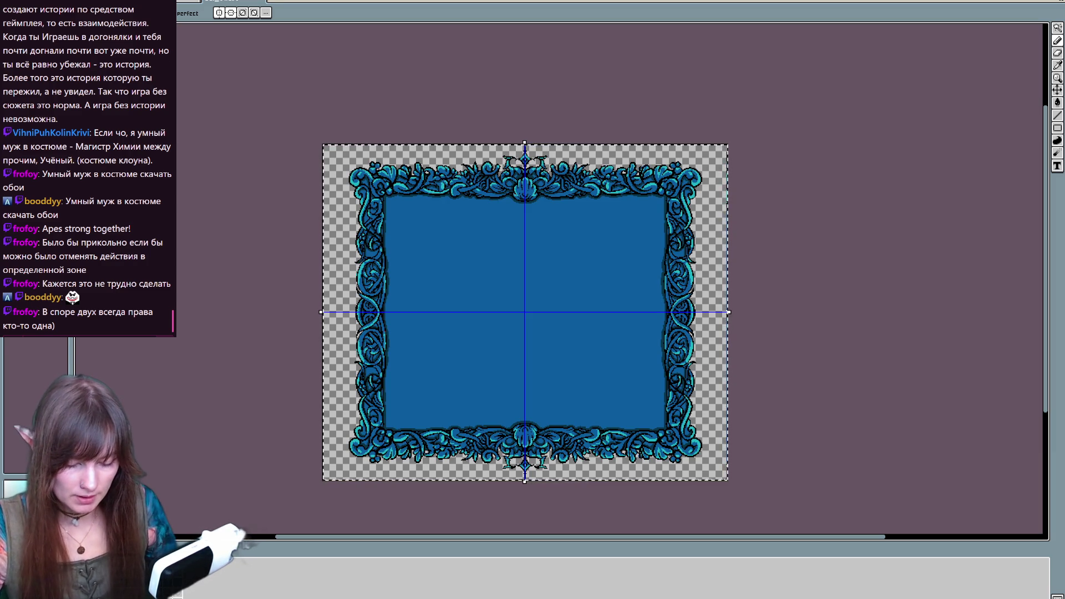
right_click(167, 577)
left_click(236, 577)
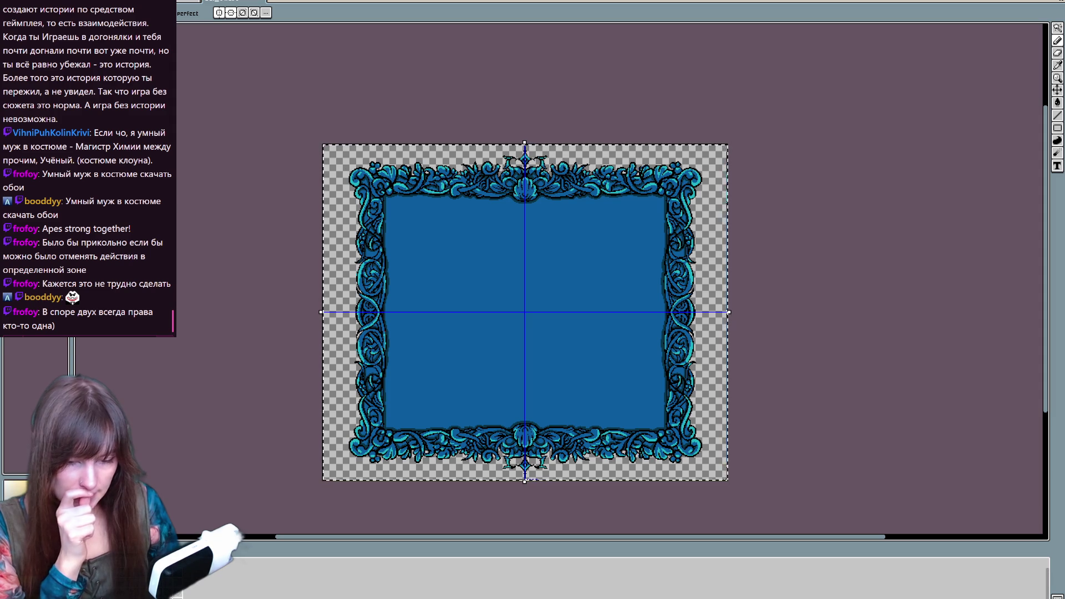
scroll(349, 155, "up", 4)
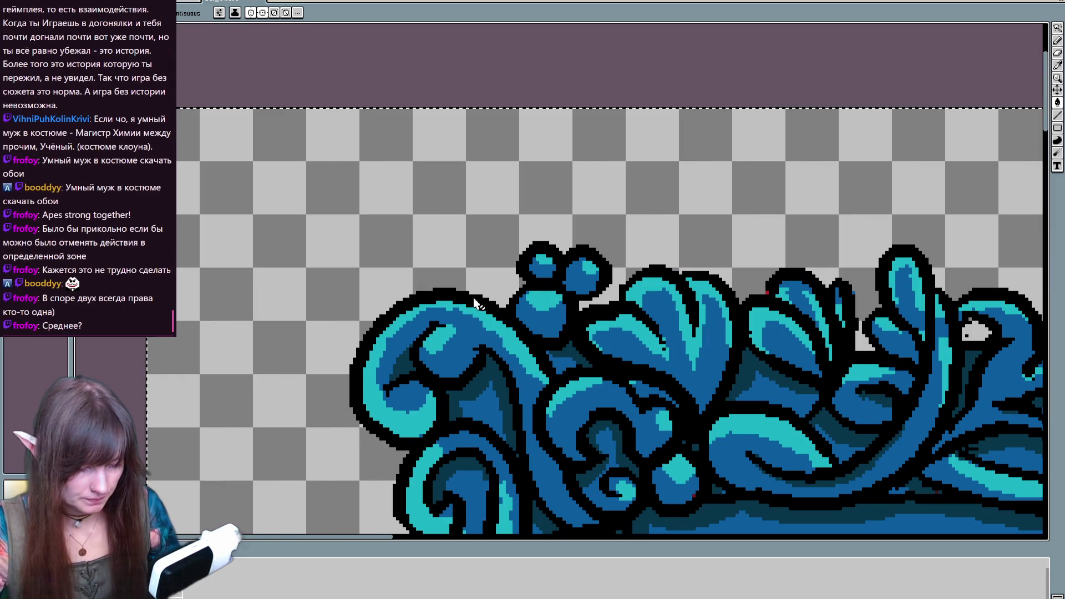
scroll(511, 301, "down", 3)
scroll(599, 375, "up", 3)
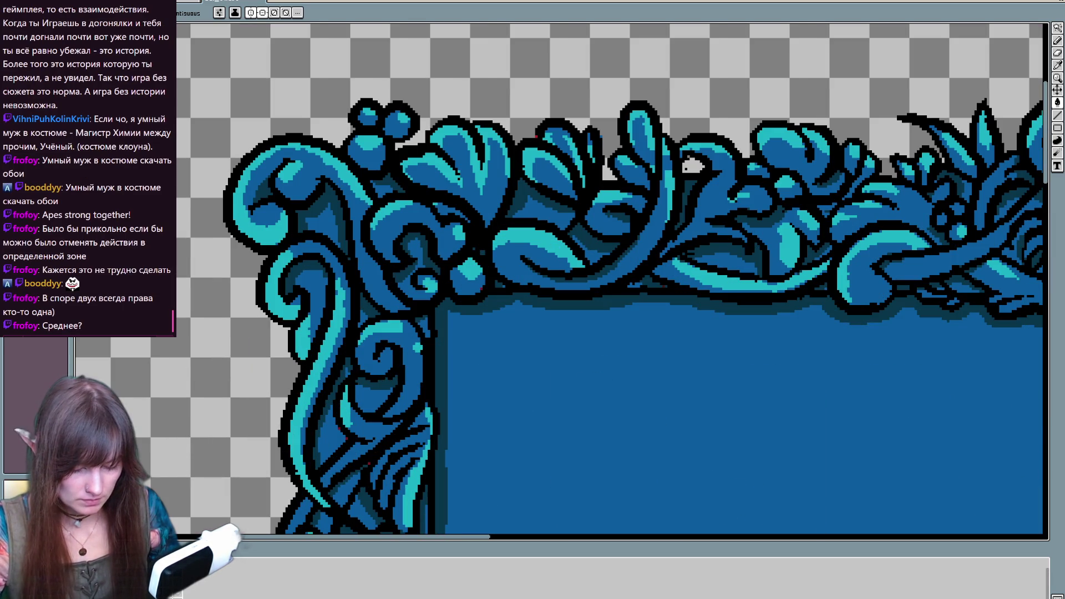
key("ctrl+z")
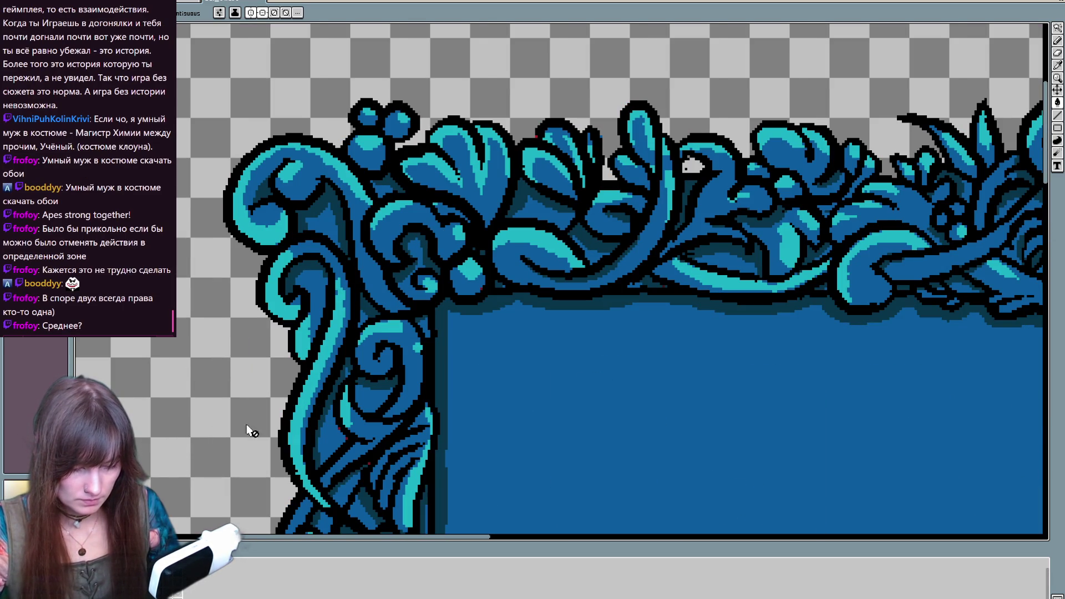
left_click(361, 279)
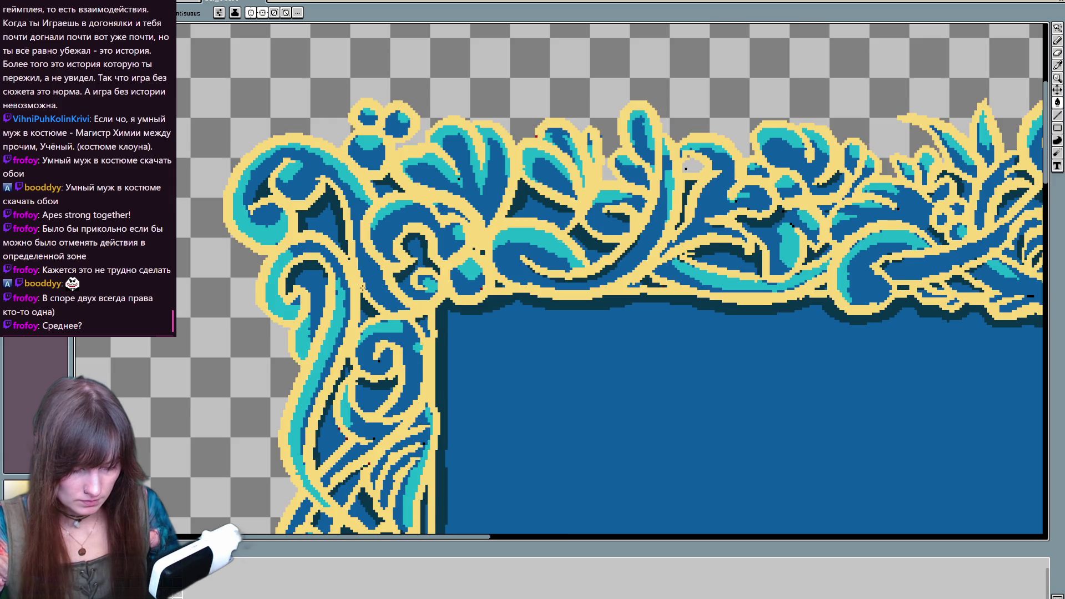
scroll(527, 314, "down", 5)
scroll(428, 257, "up", 2)
key("ctrl+a")
scroll(570, 348, "up", 4)
scroll(576, 361, "down", 2)
scroll(575, 362, "up", 1)
scroll(547, 385, "up", 2)
scroll(553, 378, "down", 3)
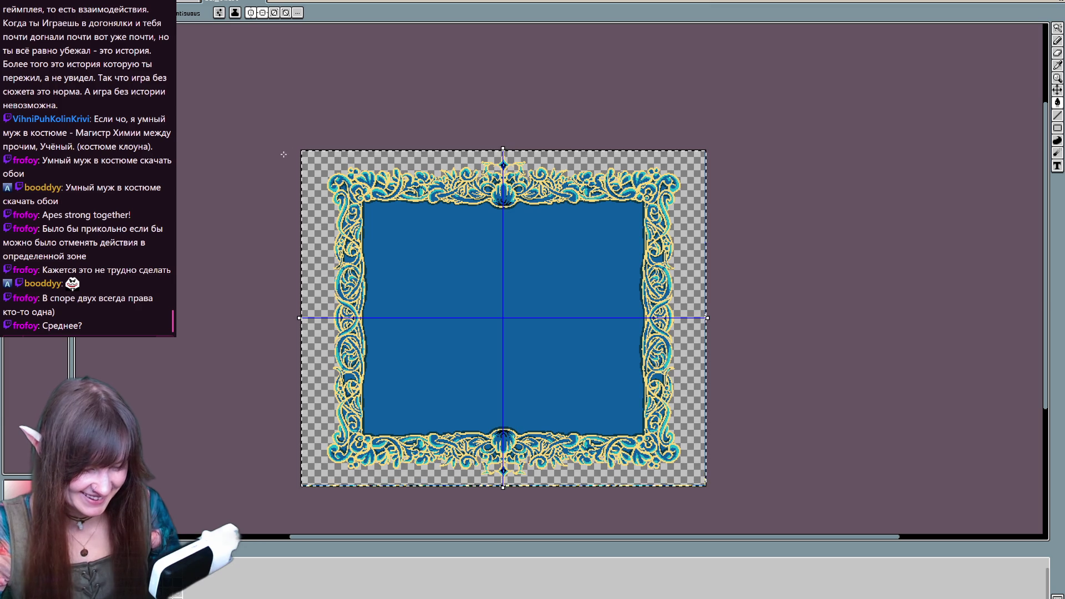
left_click(325, 184)
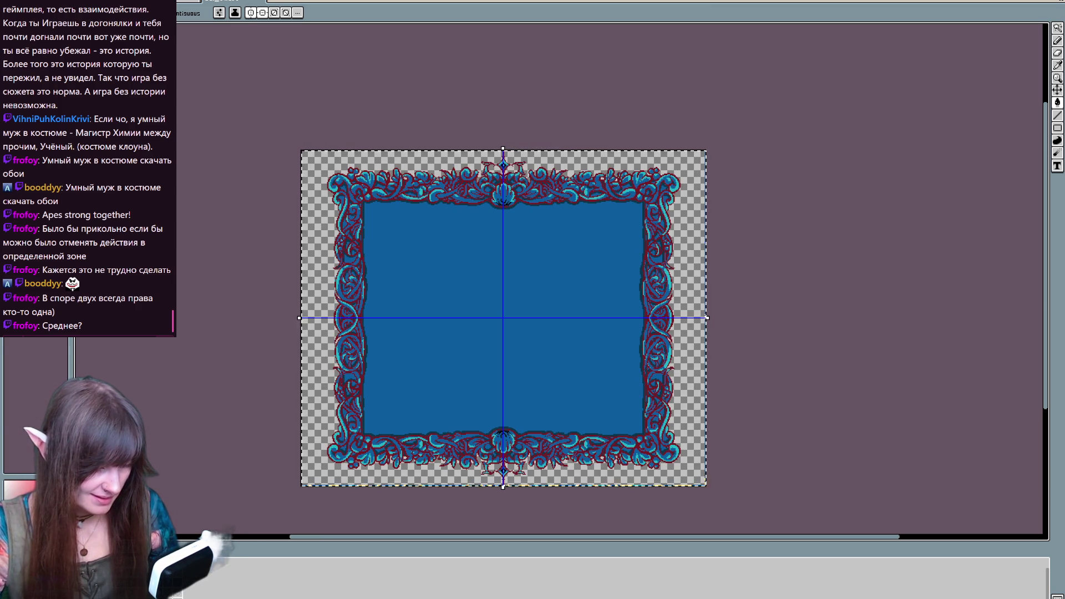
key("ctrl+z")
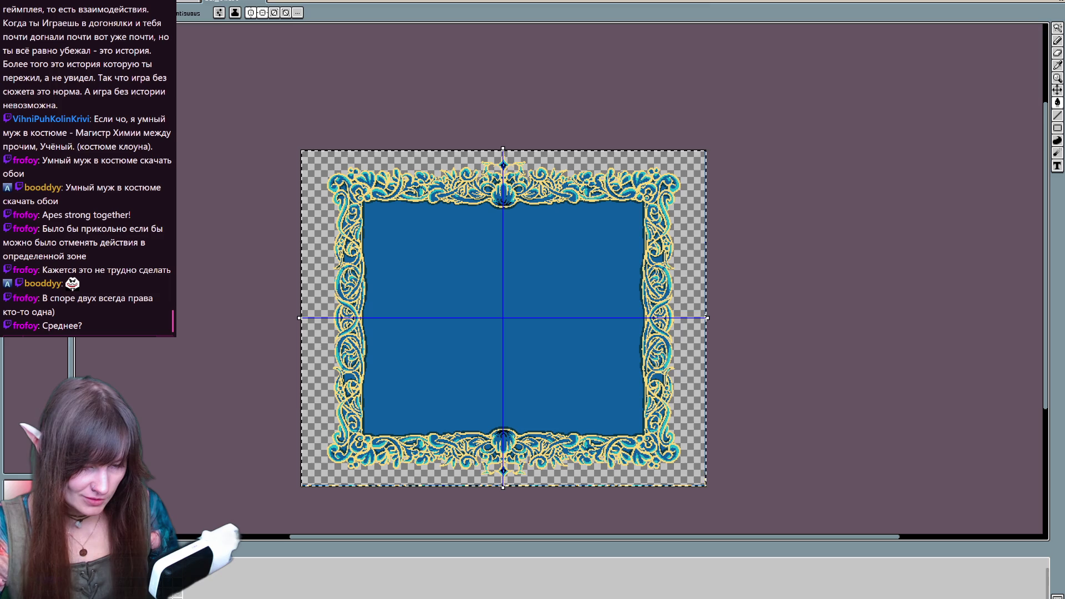
key("ctrl+z")
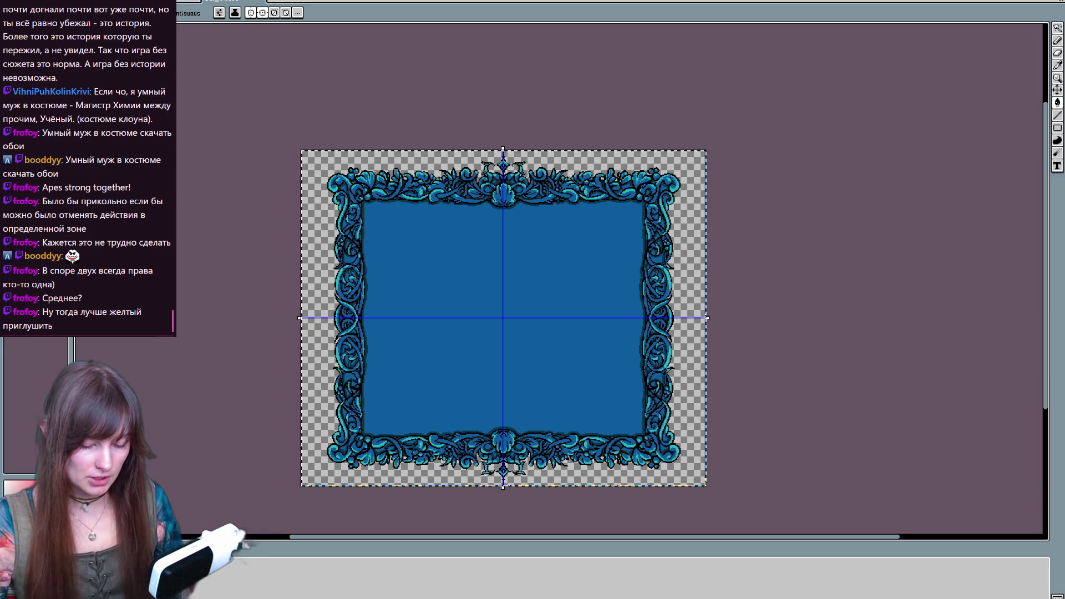
scroll(465, 364, "up", 1)
scroll(571, 352, "down", 1)
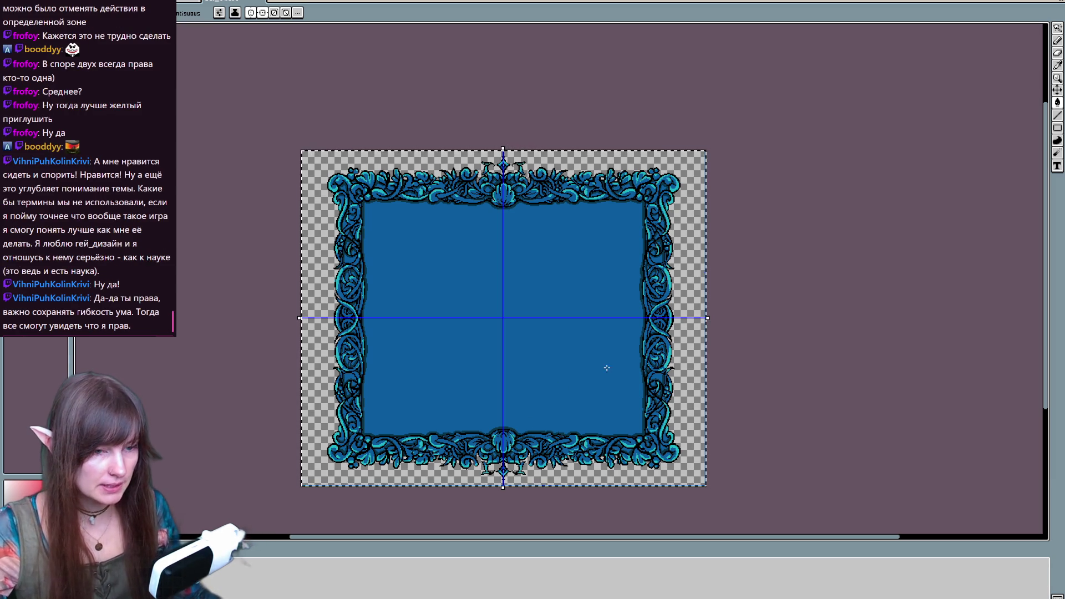
scroll(555, 338, "down", 3)
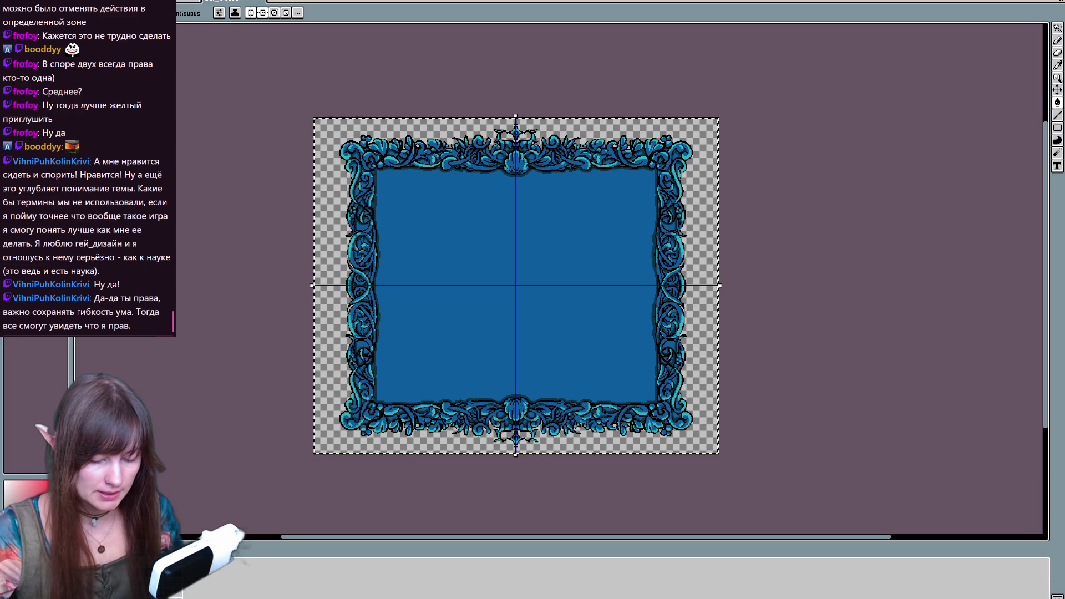
key("ctrl+z")
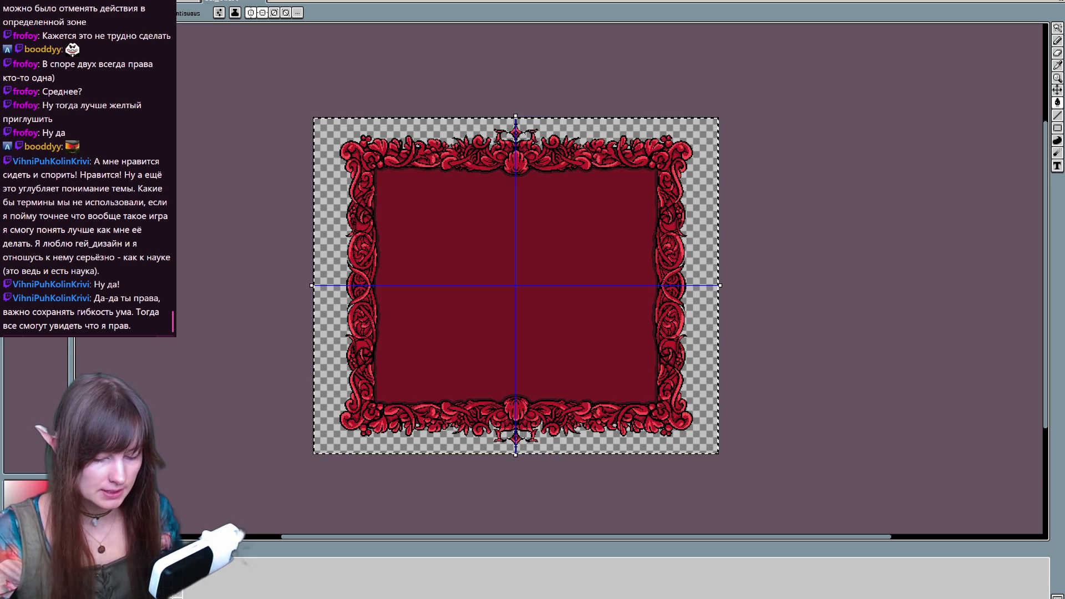
key("ctrl+y")
key("ctrl+z")
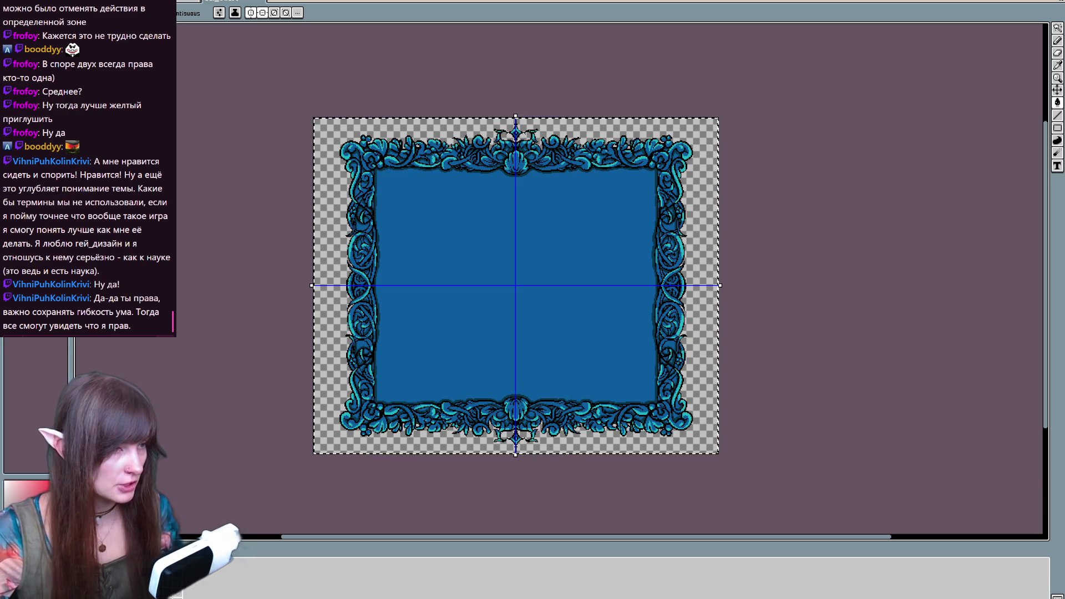
key("ctrl+y")
key("ctrl+z")
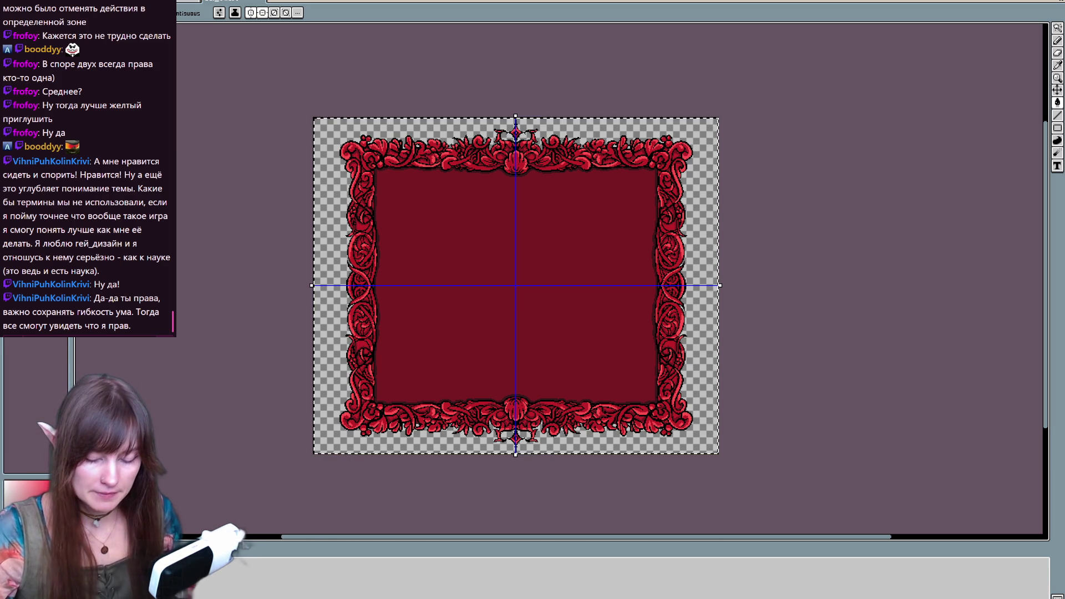
key("ctrl+y")
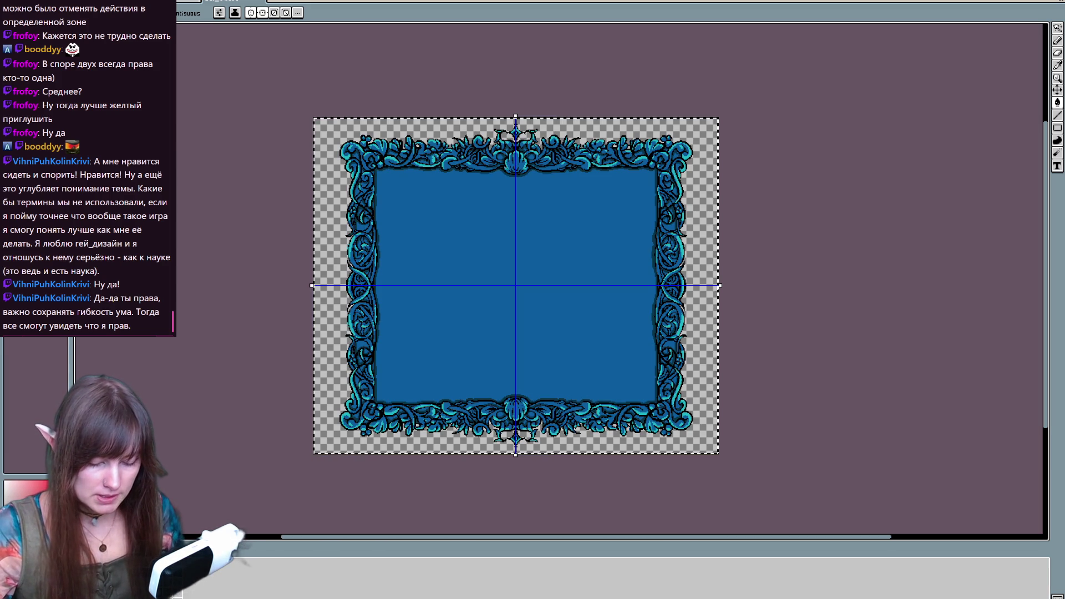
key("ctrl+z")
key("ctrl+z")
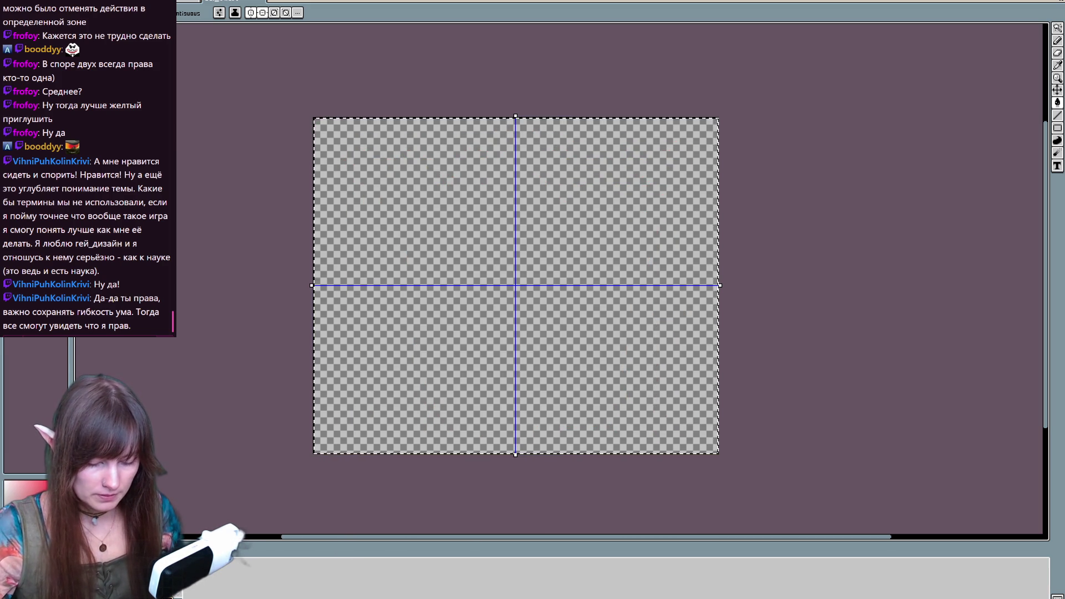
Bring the frame sketch layer back and zoom in on the enlarged frame
key("ctrl+y")
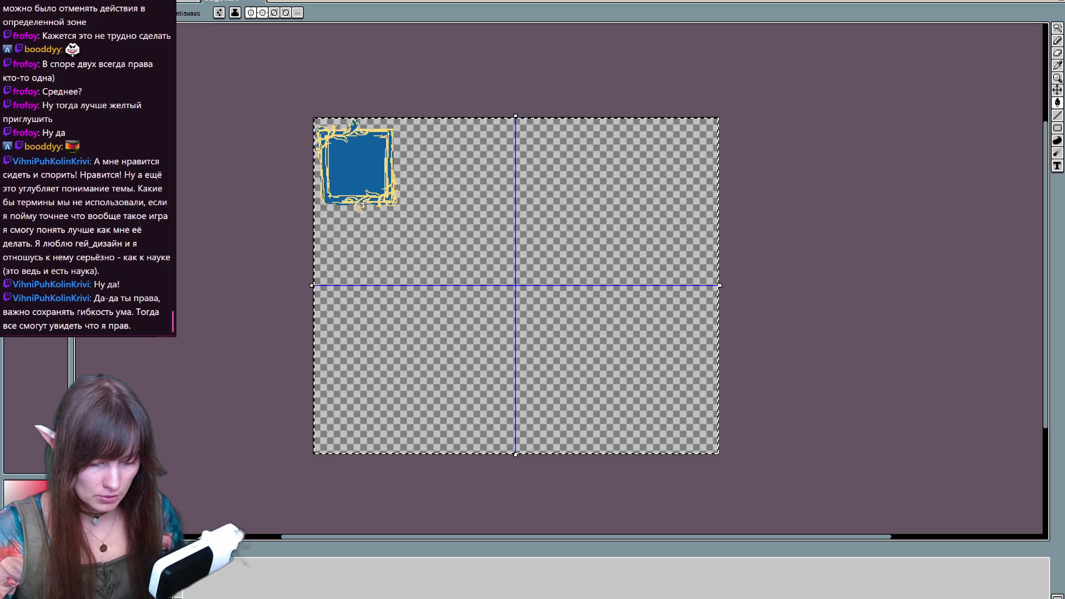
scroll(452, 72, "up", 1)
scroll(452, 72, "up", 1)
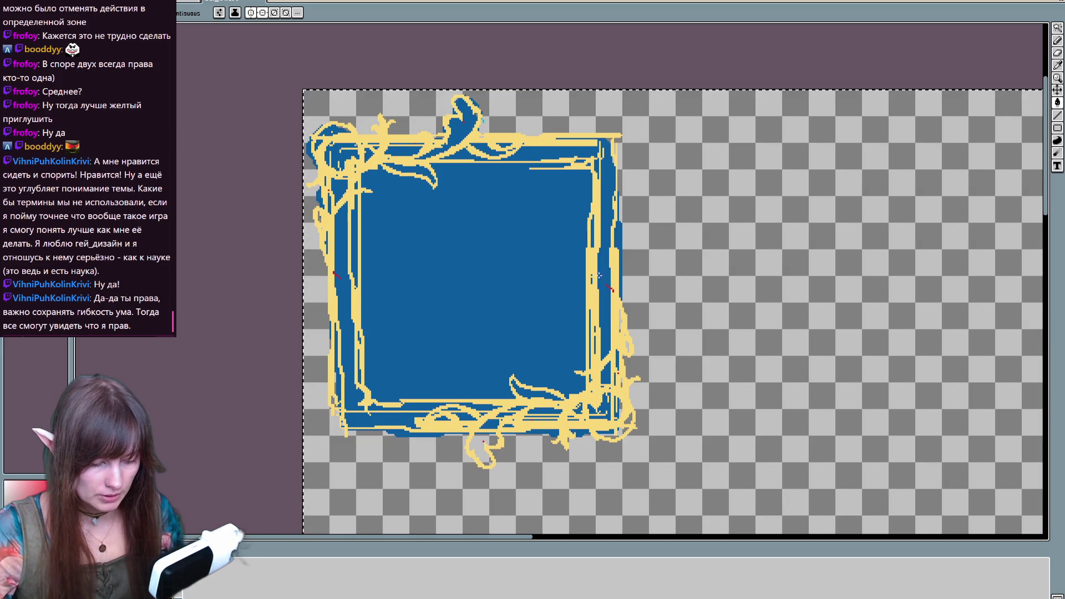
left_click_drag(609, 271, 642, 264)
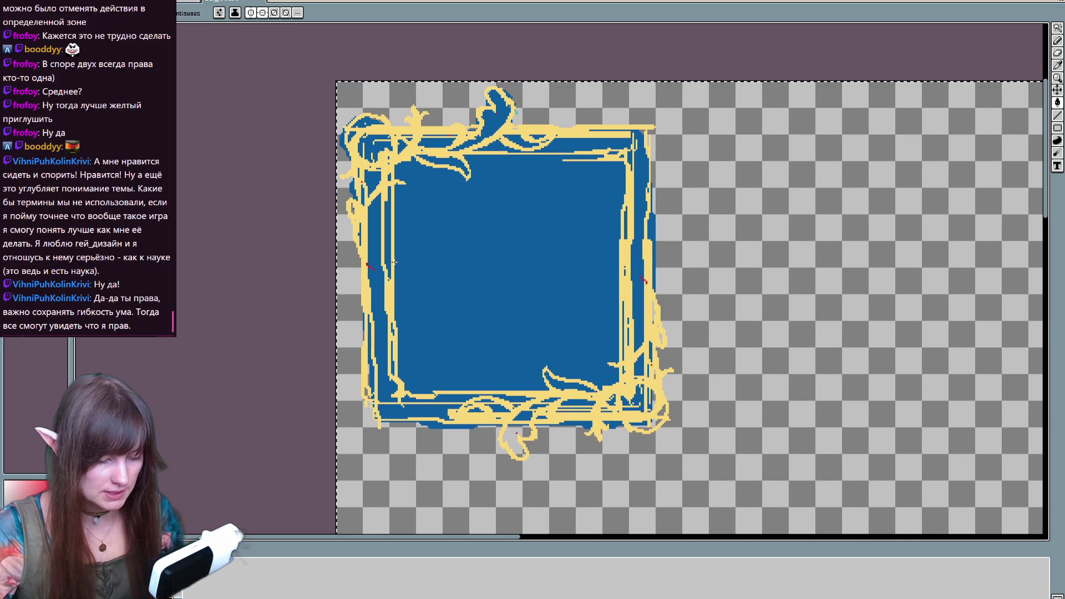
Try dark red strokes along the frame's inner edges, undoing the unwanted ones
key("shift+q")
key("shift+q")
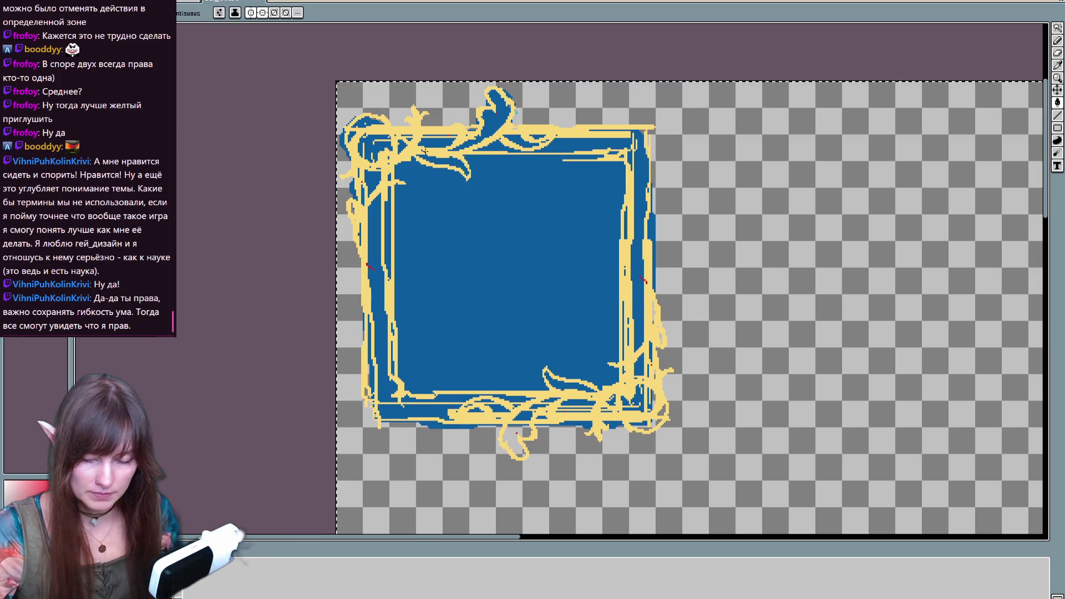
left_click_drag(424, 151, 480, 151)
mouse_move(391, 153)
left_mouse_down()
mouse_move(395, 261)
mouse_move(422, 151)
mouse_move(626, 151)
mouse_move(626, 376)
left_mouse_up()
key("ctrl+z")
key("ctrl+z")
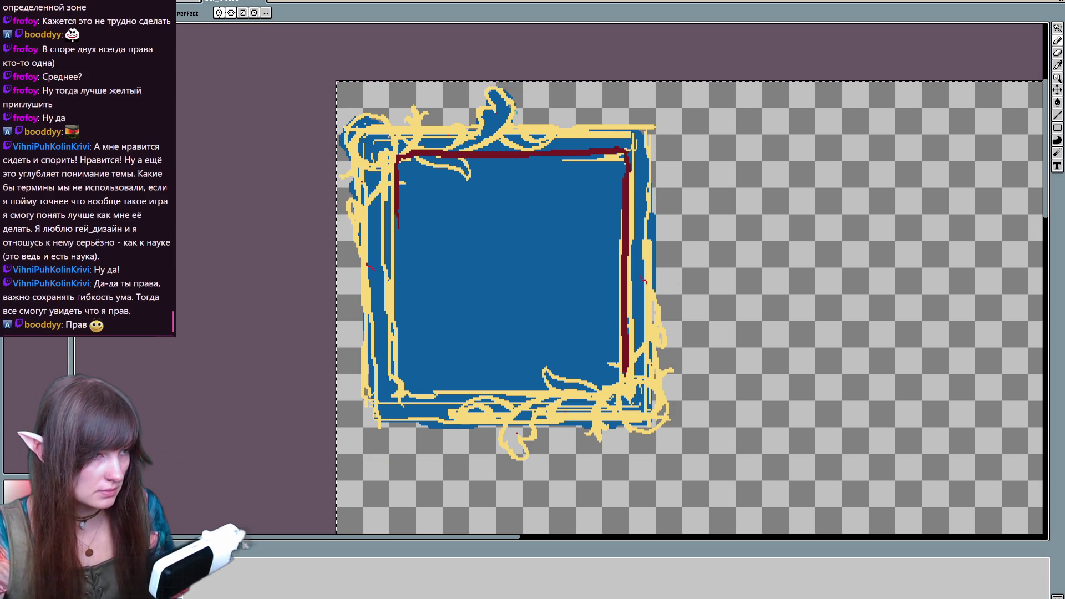
key("ctrl+z")
key("ctrl+z")
key("ctrl+z")
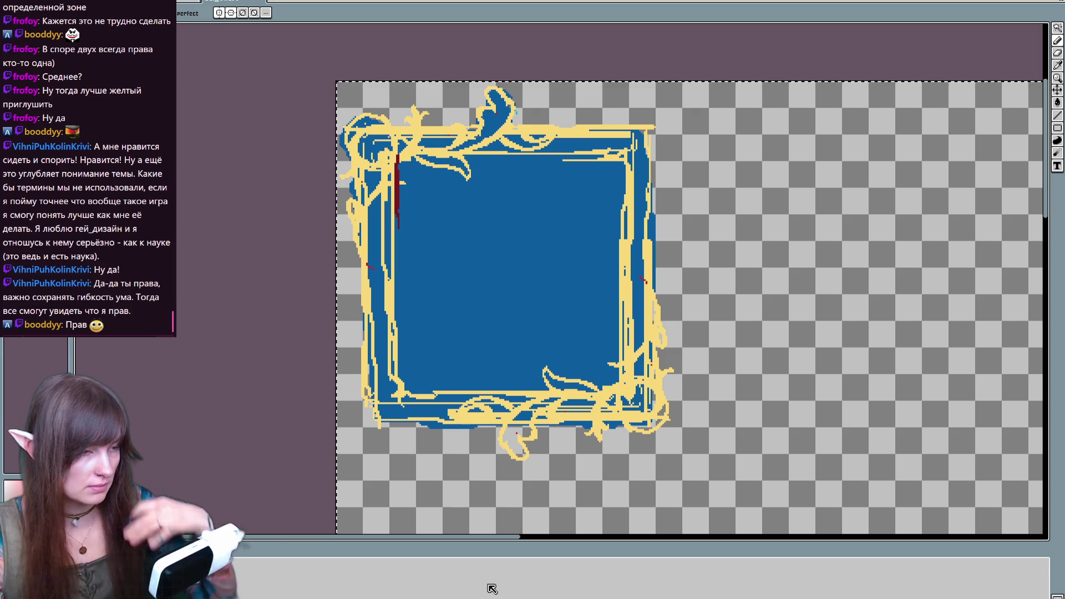
key("ctrl")
key("ctrl+z")
mouse_move(398, 154)
left_mouse_down()
mouse_move(406, 383)
mouse_move(617, 369)
mouse_move(629, 162)
mouse_move(412, 151)
mouse_move(407, 386)
mouse_move(622, 387)
left_mouse_up()
key("ctrl+z")
key("ctrl+z")
key("ctrl+z")
left_click_drag(670, 444, 412, 277)
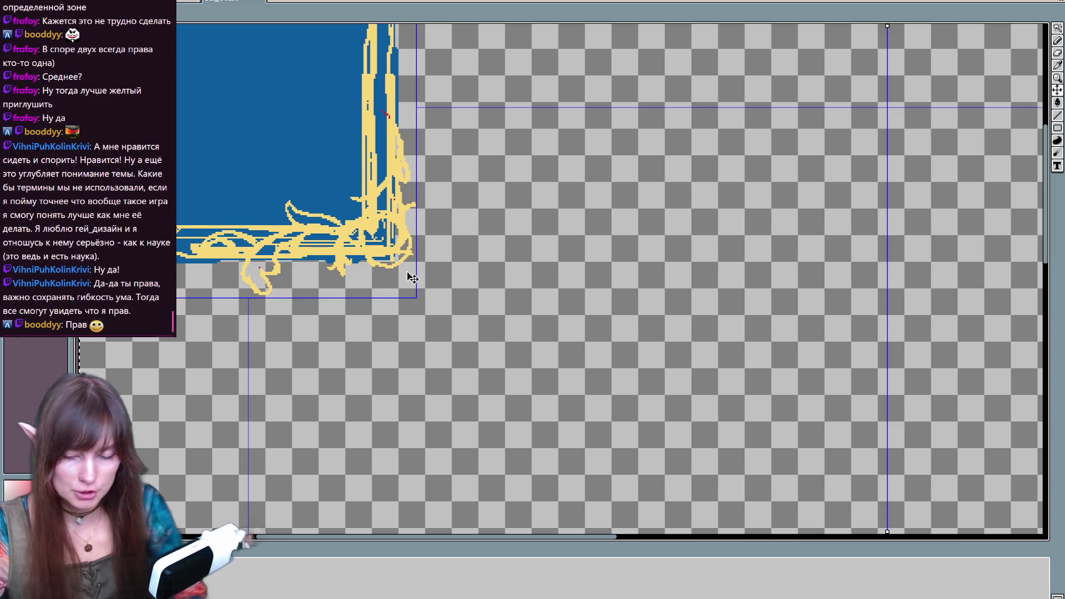
Drag the frame sketch from the top-left corner to the guide crossing, commit it, and zoom back in
scroll(412, 277, "down", 3)
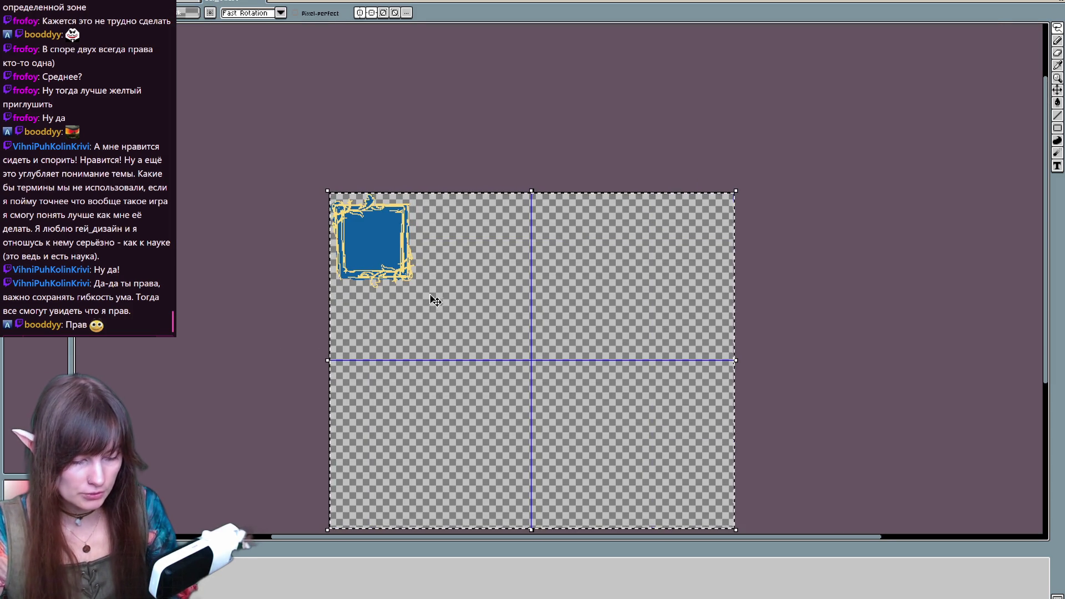
mouse_move(471, 290)
left_mouse_down()
mouse_move(531, 379)
mouse_move(615, 405)
left_mouse_up()
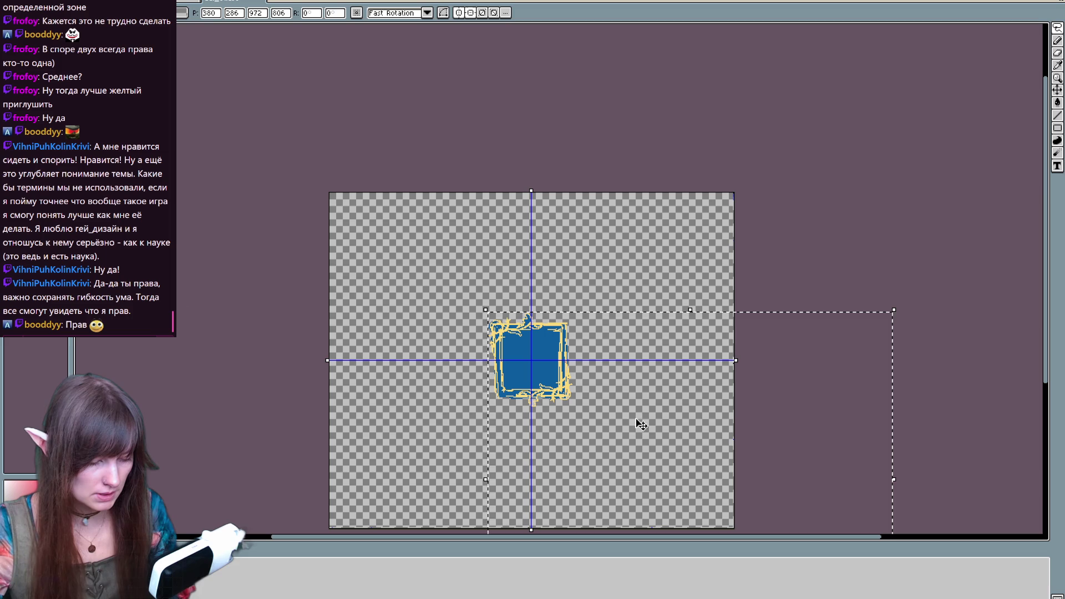
left_click(814, 192)
scroll(618, 288, "up", 1)
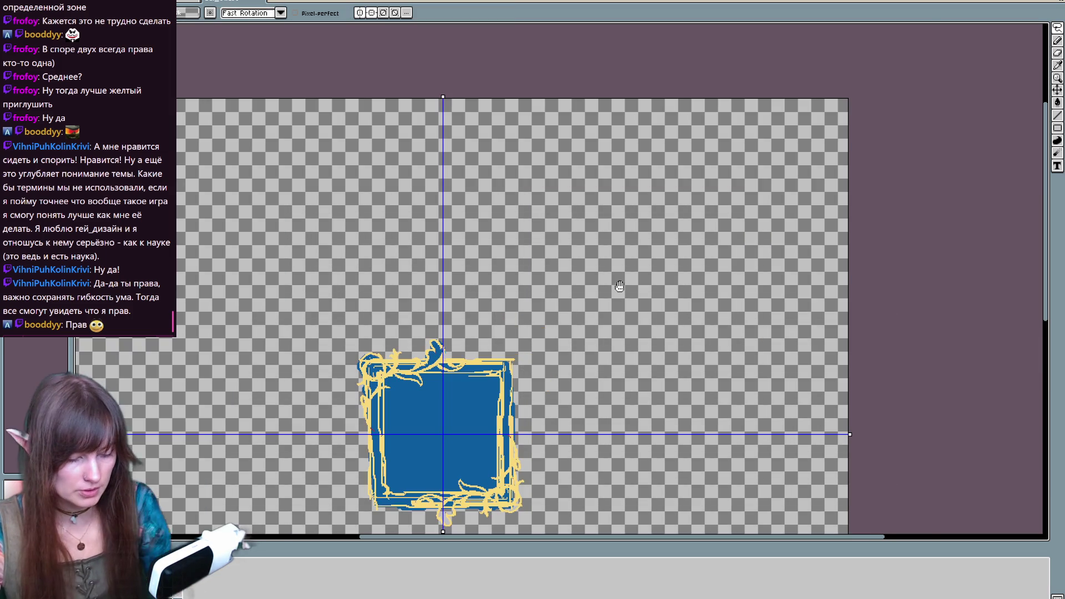
left_click_drag(405, 460, 482, 353)
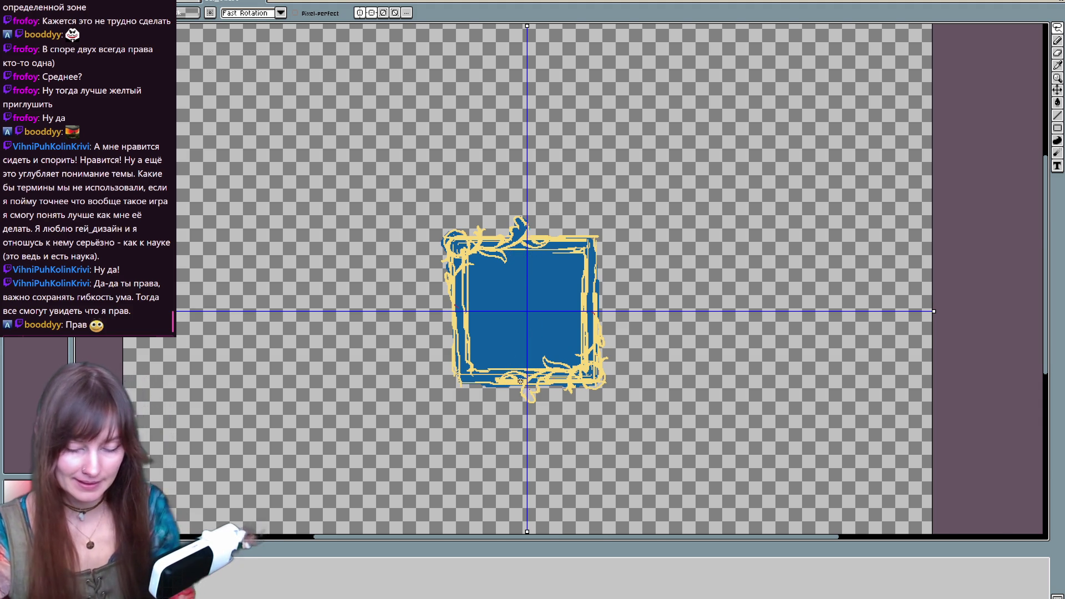
scroll(519, 381, "up", 1)
left_click_drag(519, 380, 479, 486)
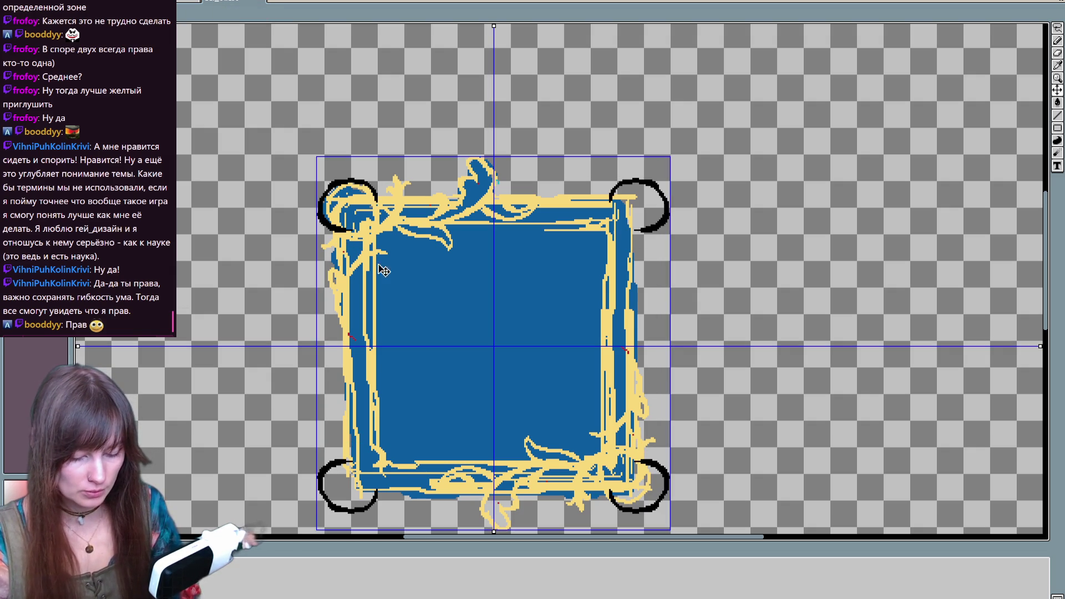
Compare the sketch with the red reference frame, end without corner loops, and pick the Rectangle tool
key("ctrl+Tab")
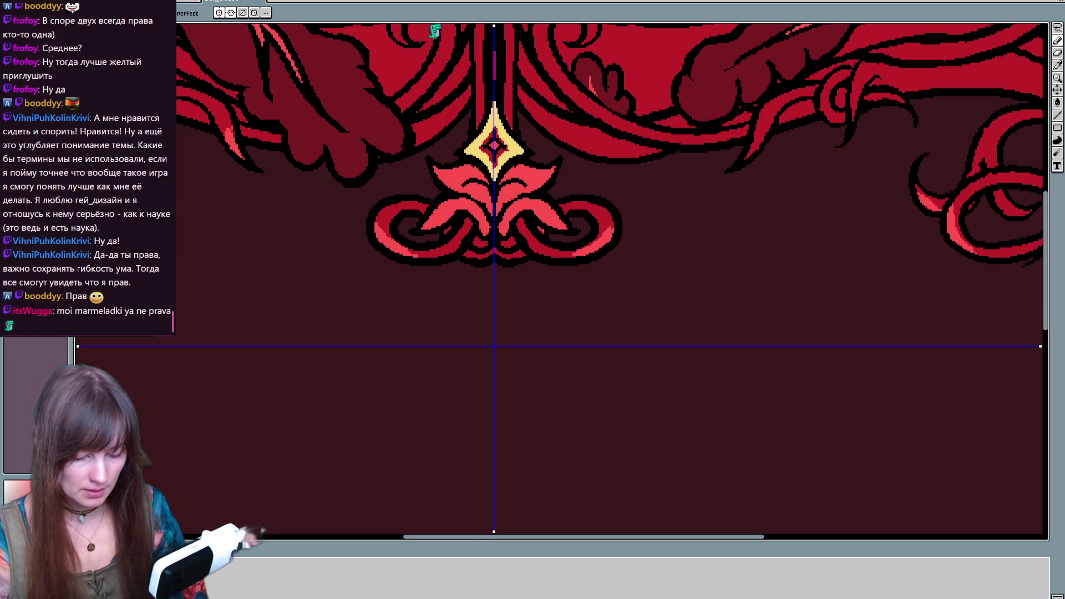
key("ctrl+Tab")
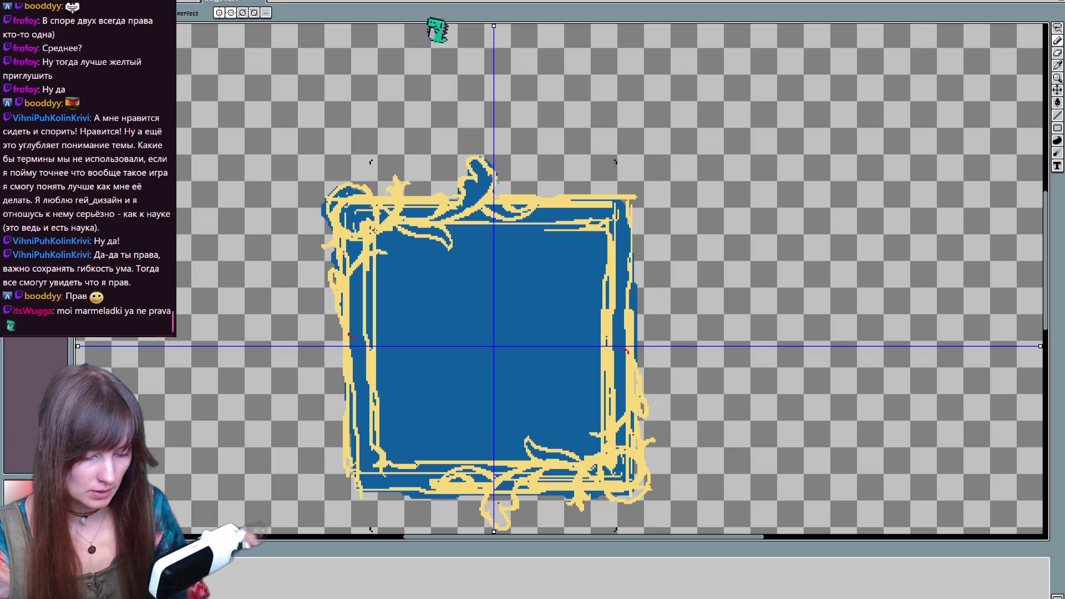
key("ctrl+Tab")
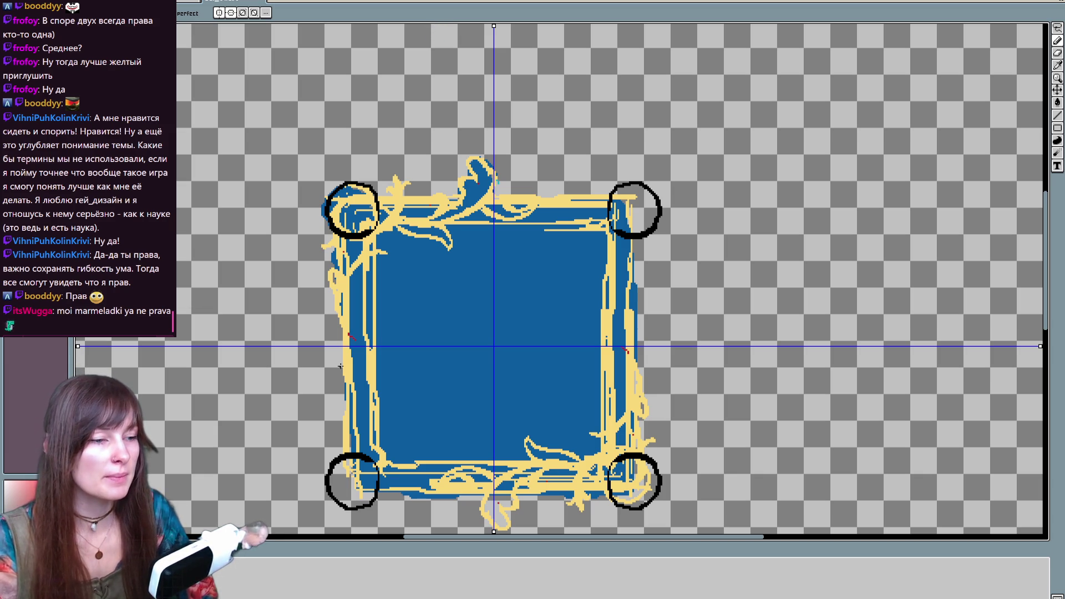
key("ctrl+Tab")
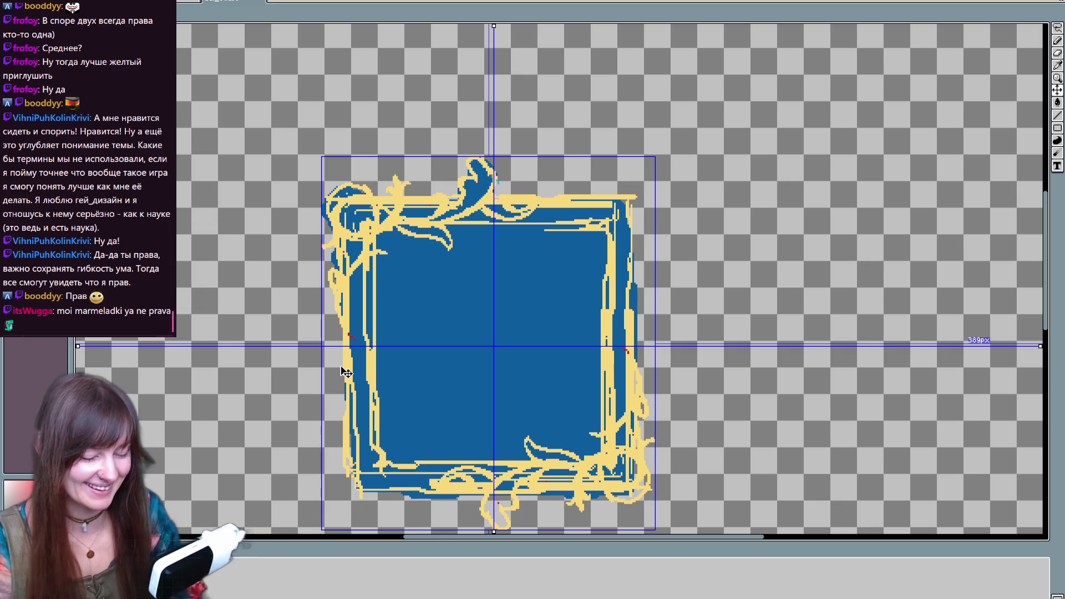
key("ctrl+Tab")
key("ctrl+Tab")
key("ctrl+Tab")
key("ctrl+Tab")
key("ctrl+Tab")
key("ctrl+Tab")
key("ctrl+Tab")
key("ctrl+Tab")
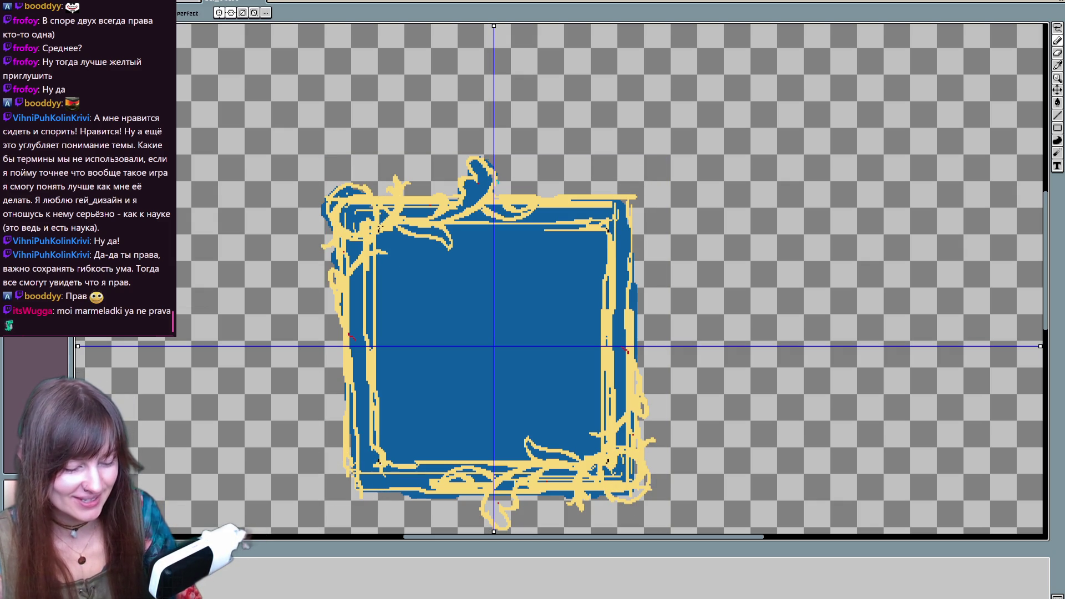
key("ctrl+Tab")
key("ctrl+Tab")
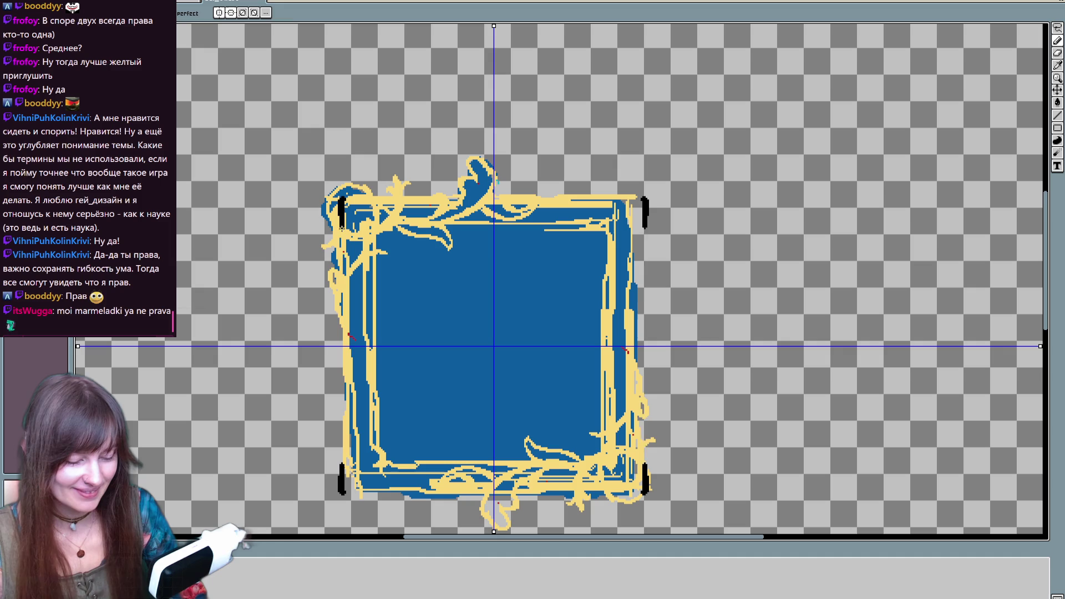
key("ctrl+Tab")
key("ctrl+Tab")
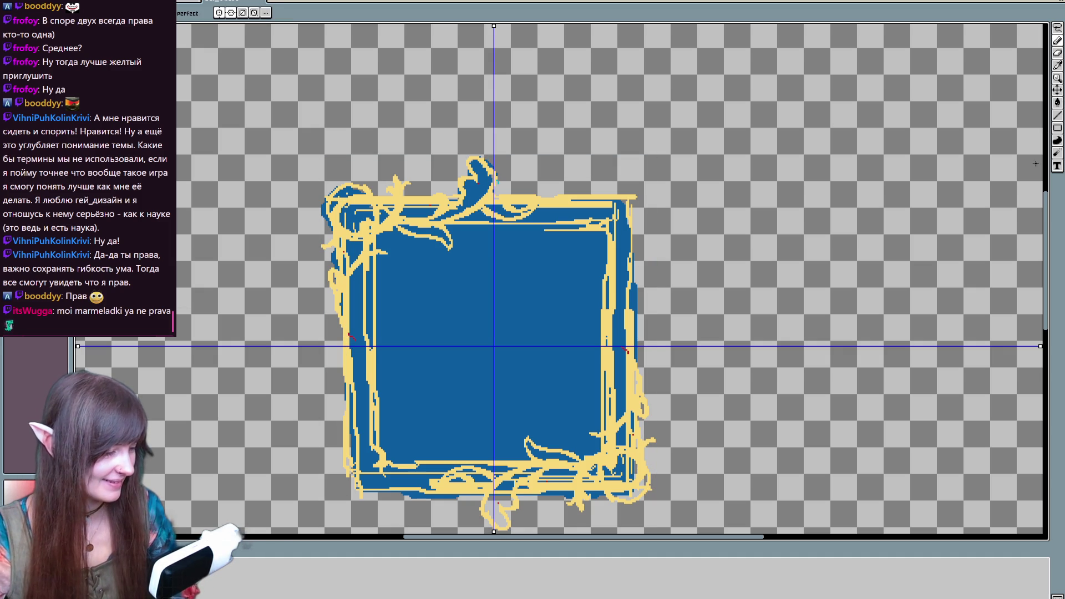
left_click(1058, 127)
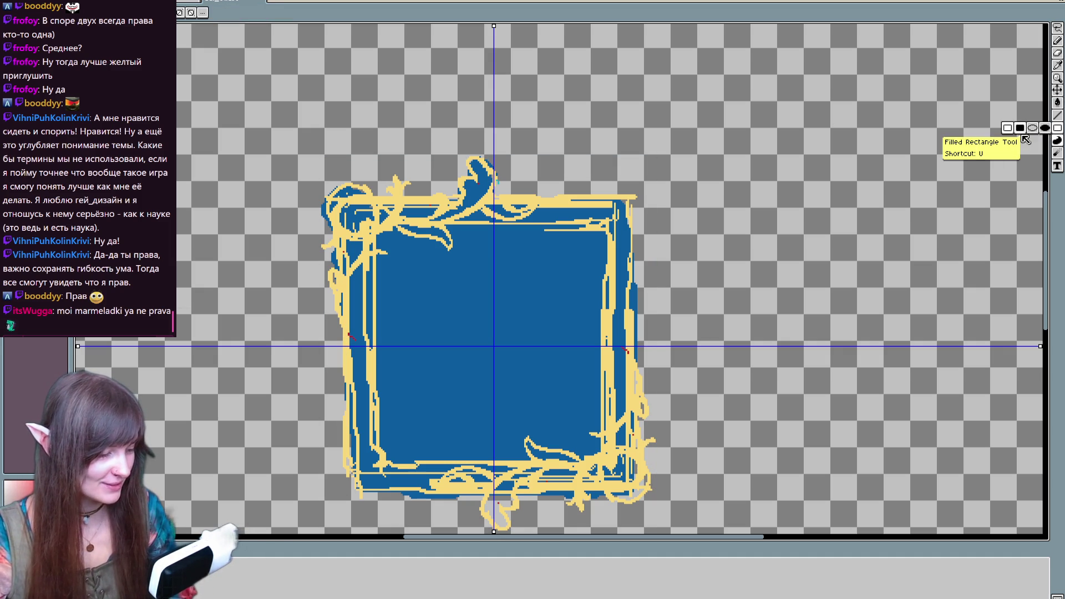
Draw a black rectangle around the frame sketch's square border, clearing a test and redrawing it
left_click_drag(340, 197, 619, 498)
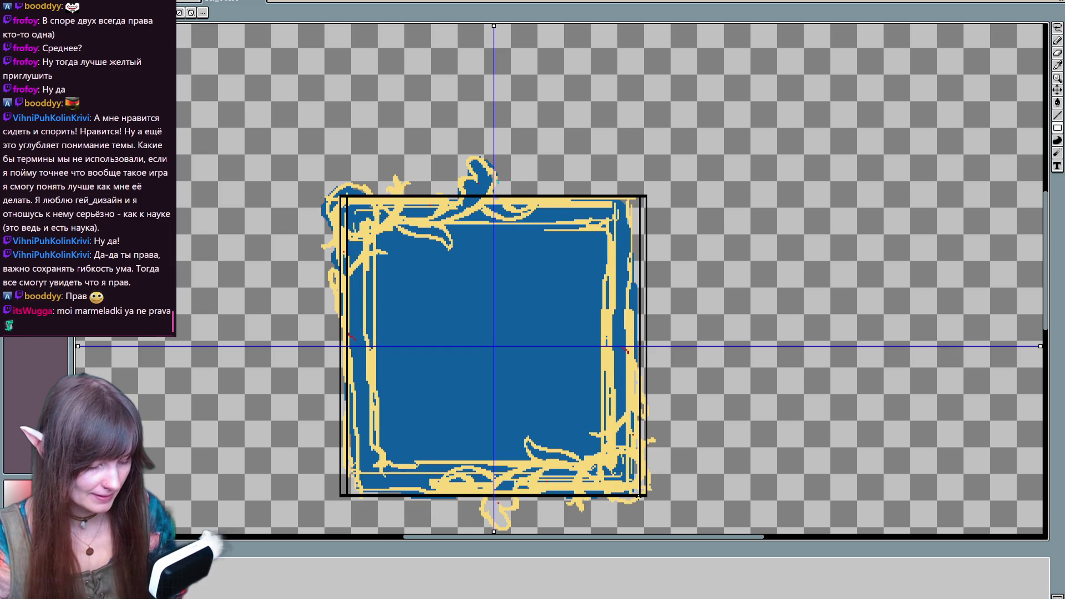
key("Return")
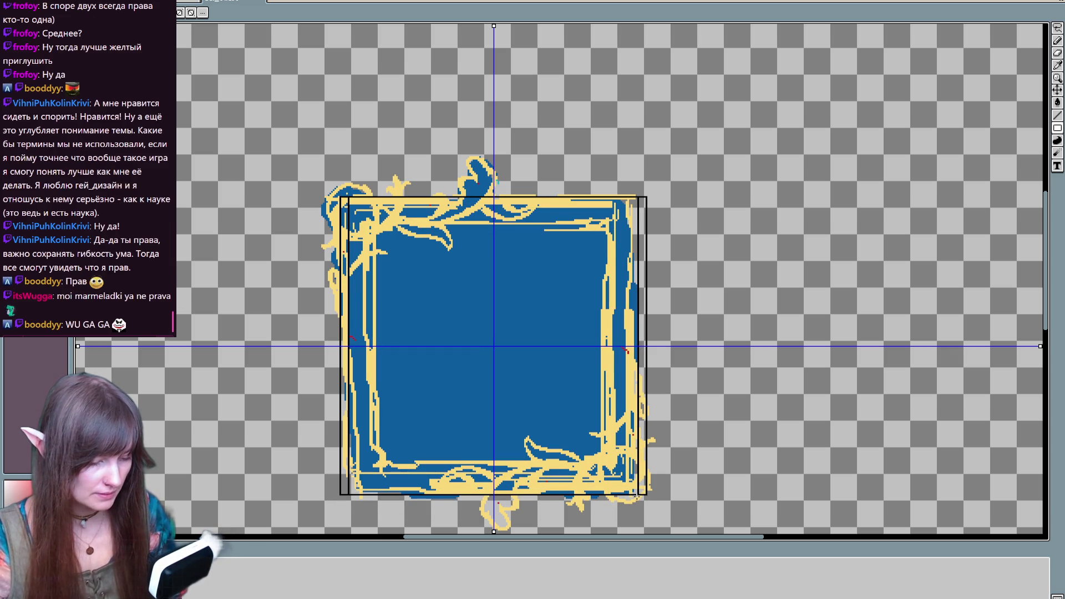
key("Return")
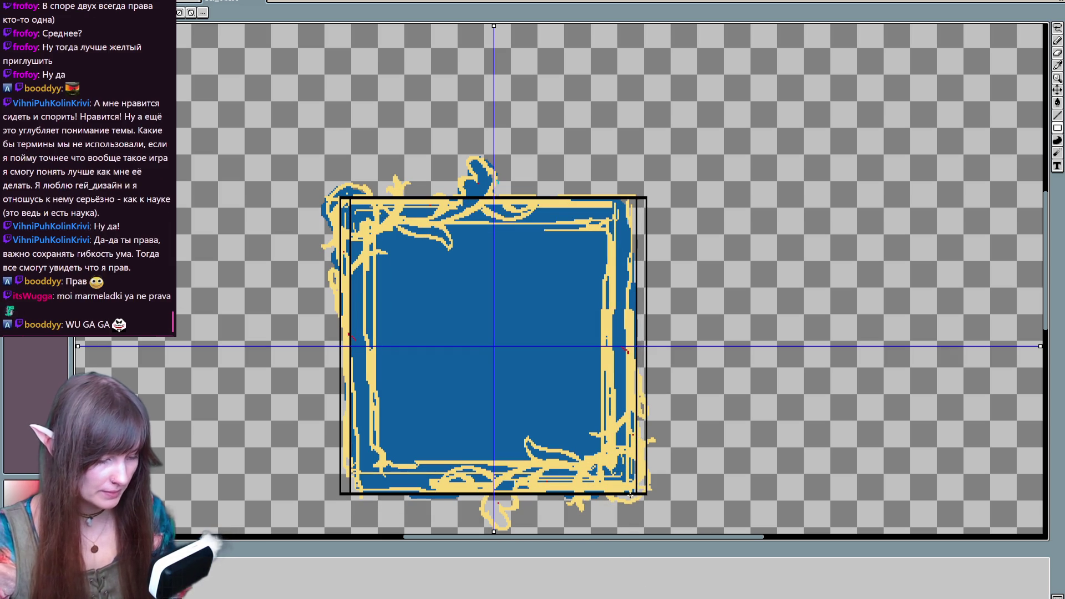
left_click(496, 343)
left_click_drag(495, 343, 492, 345)
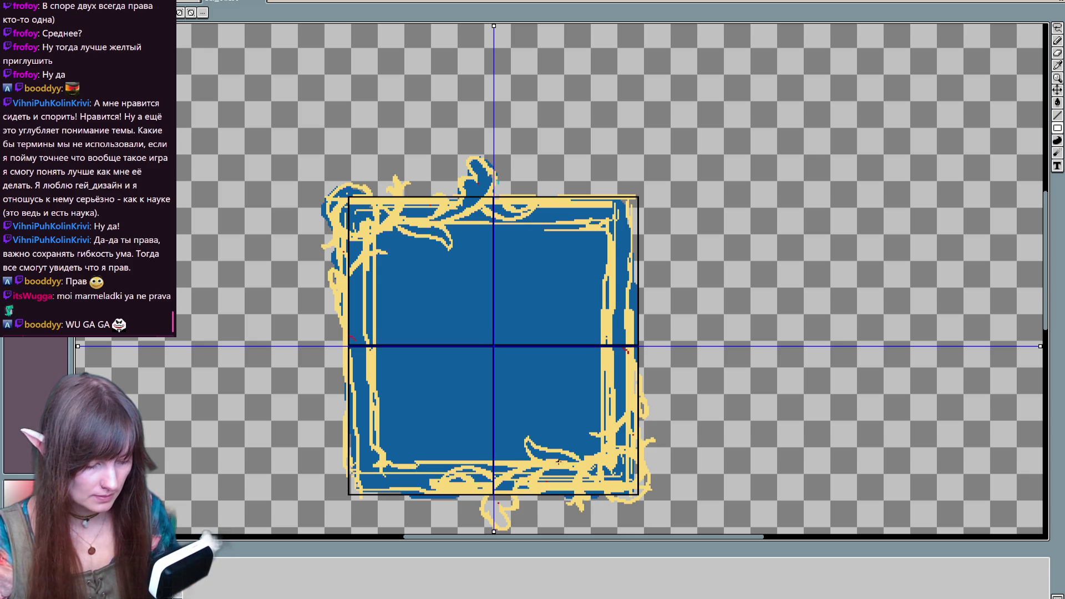
left_click(348, 196)
mouse_move(348, 197)
left_mouse_down()
mouse_move(642, 515)
mouse_move(634, 499)
left_mouse_up()
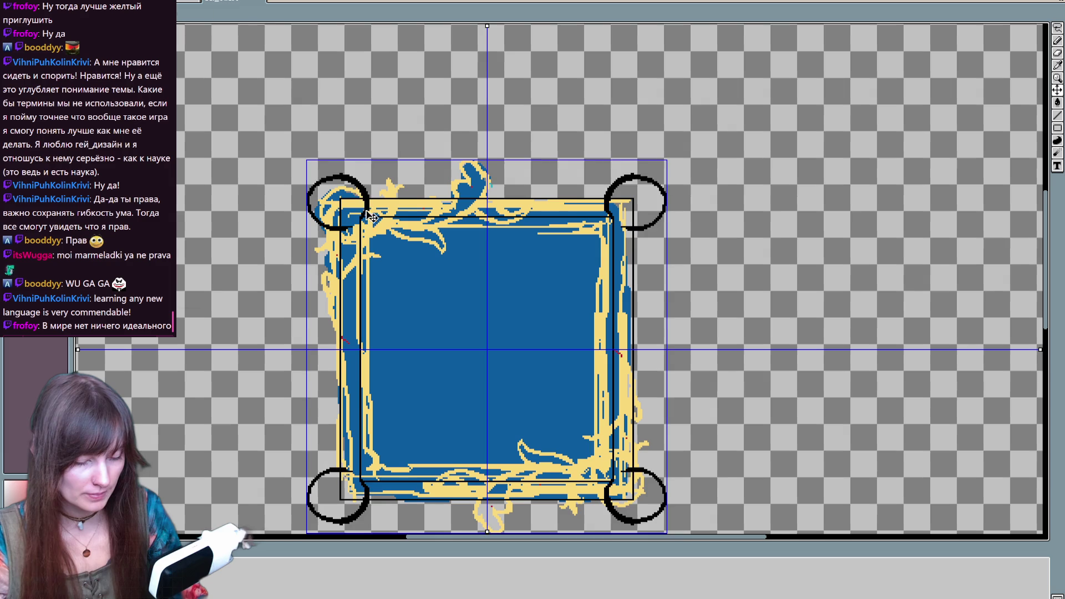
Set the mirror symmetry to a single diagonal axis
scroll(708, 384, "down", 2)
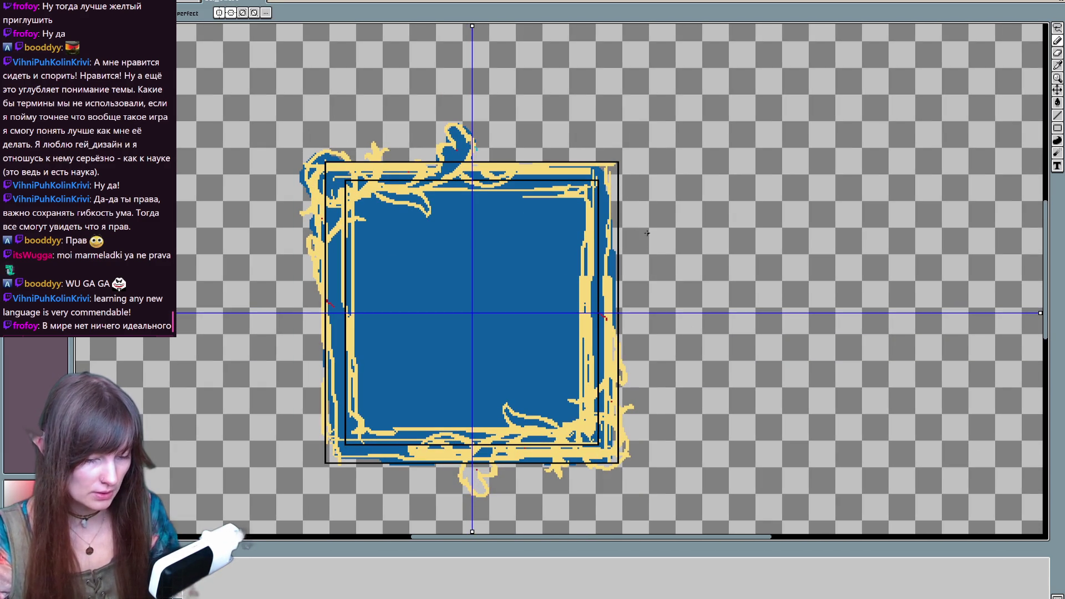
left_click(219, 12)
left_click(230, 12)
left_click(243, 12)
left_click(254, 13)
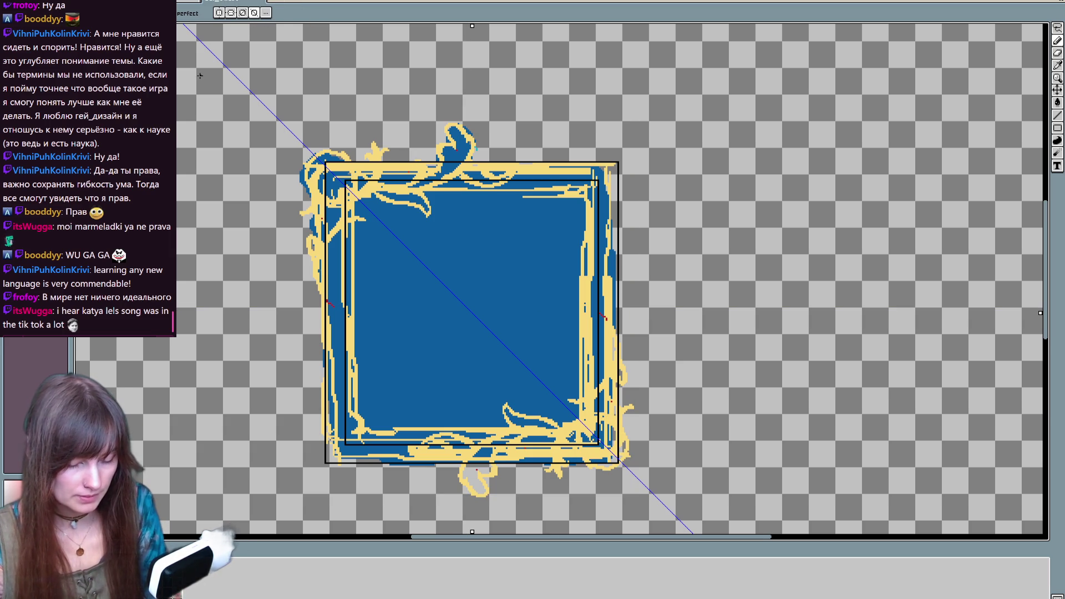
left_click(232, 13)
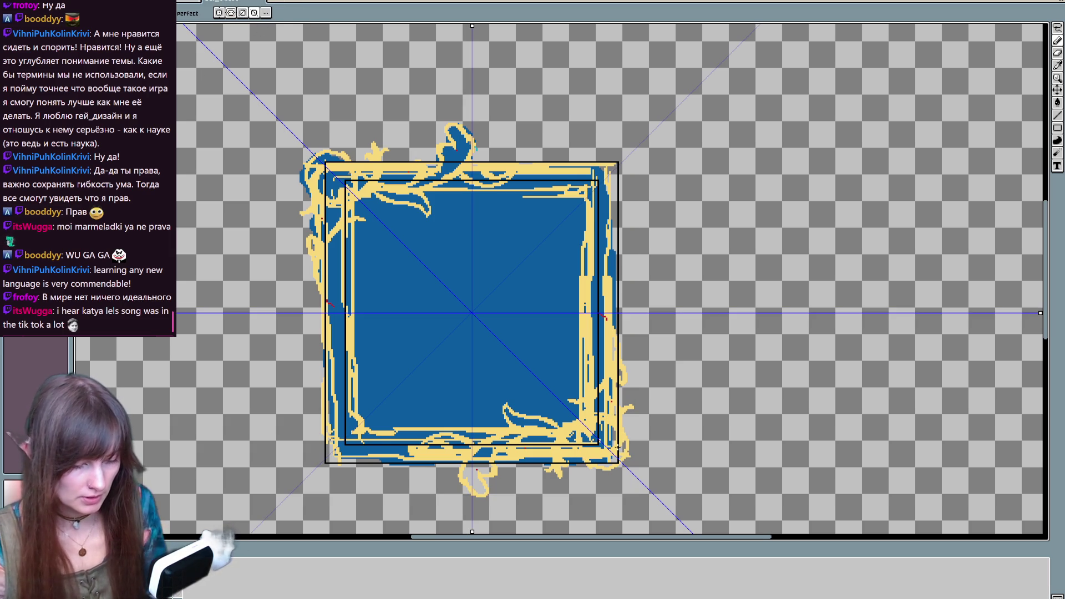
left_click(232, 13)
left_click(232, 14)
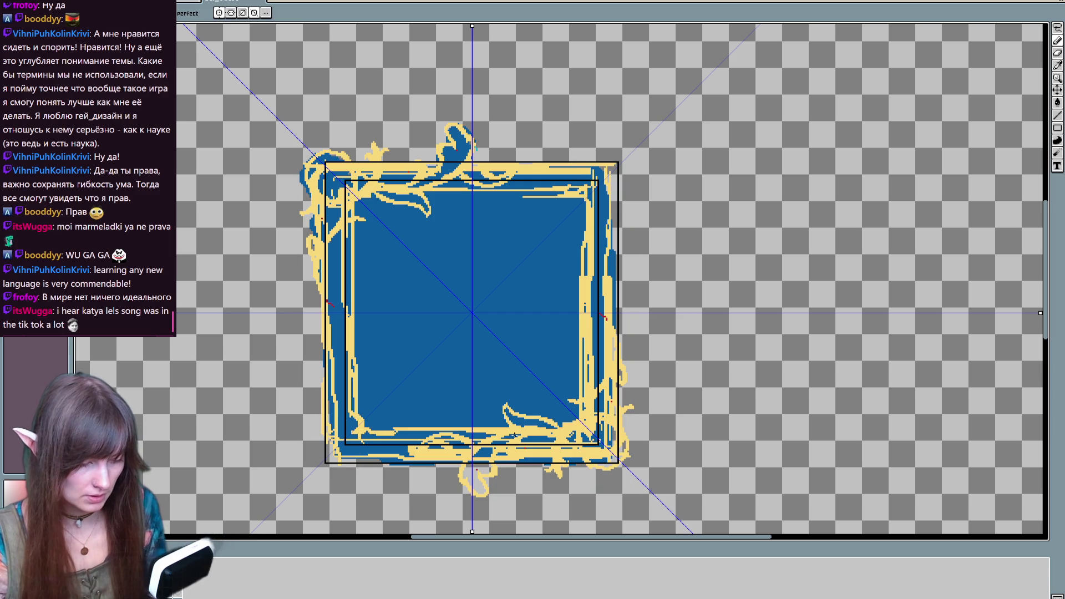
left_click(220, 16)
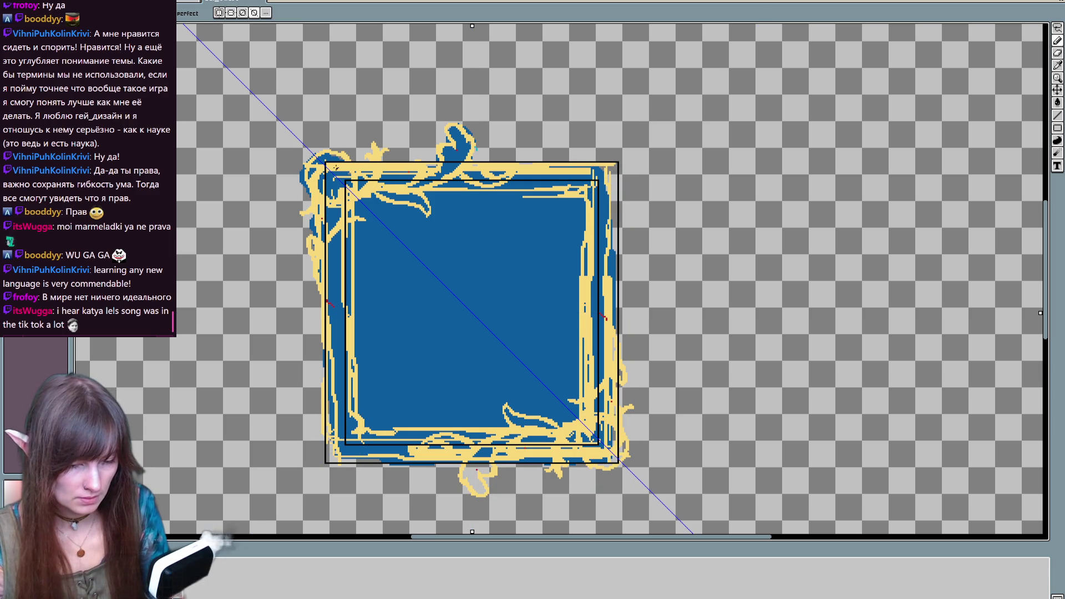
Draw a black circle at the top-left corner mirrored to the bottom-right, redoing trial strokes
left_click_drag(324, 169, 339, 151)
key("ctrl+z")
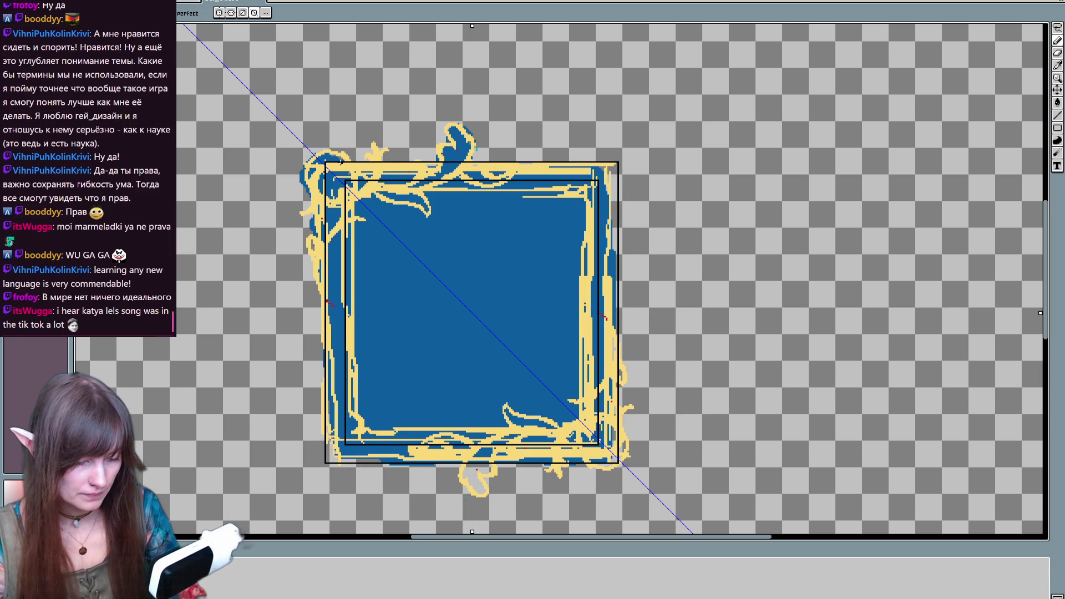
left_click(243, 13)
left_click_drag(621, 429, 598, 417)
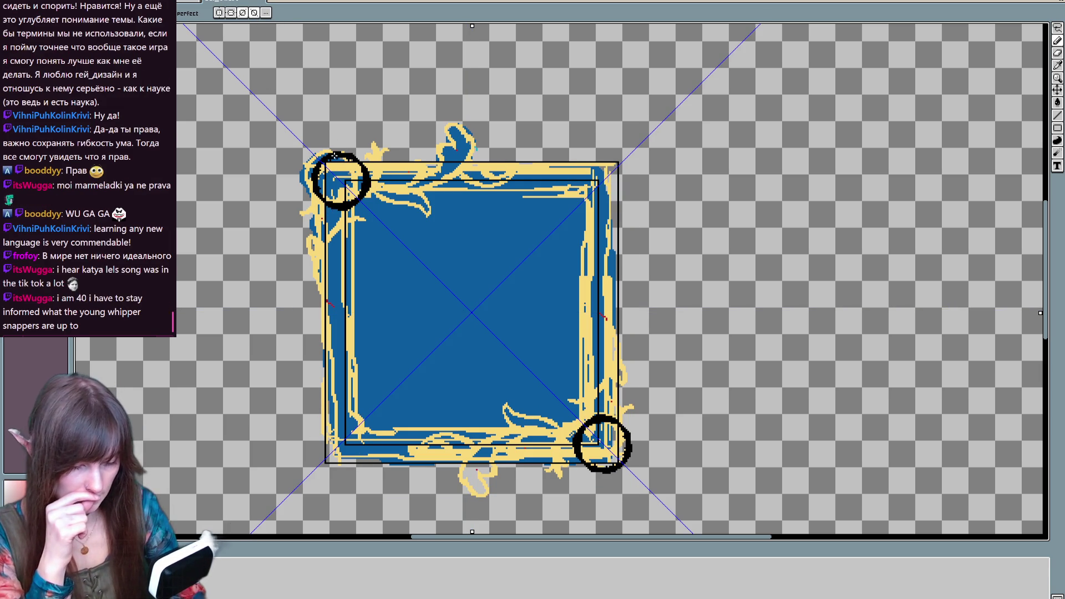
key("ctrl+z")
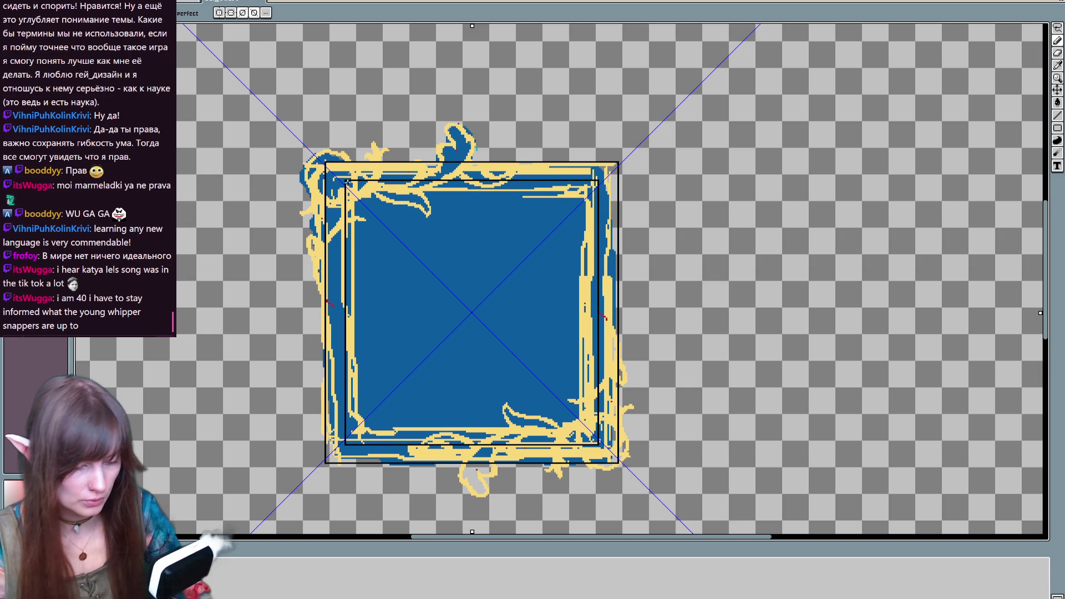
left_click_drag(620, 434, 632, 481)
key("ctrl+z")
key("ctrl+z")
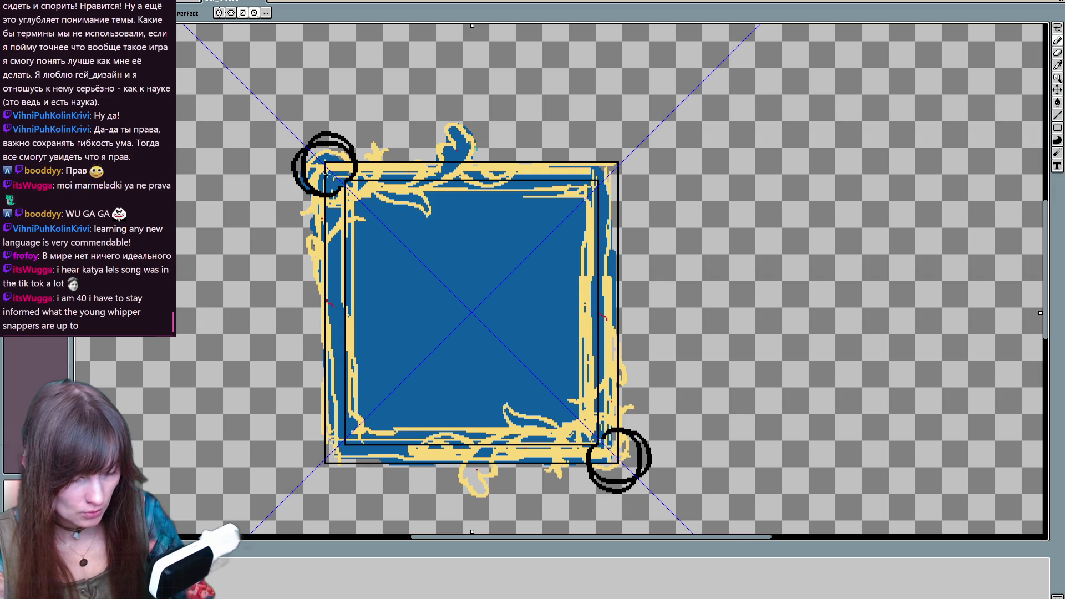
Draw mirrored black corner curls and swirls along the top edge, redrawing failed attempts
left_click_drag(643, 405, 563, 483)
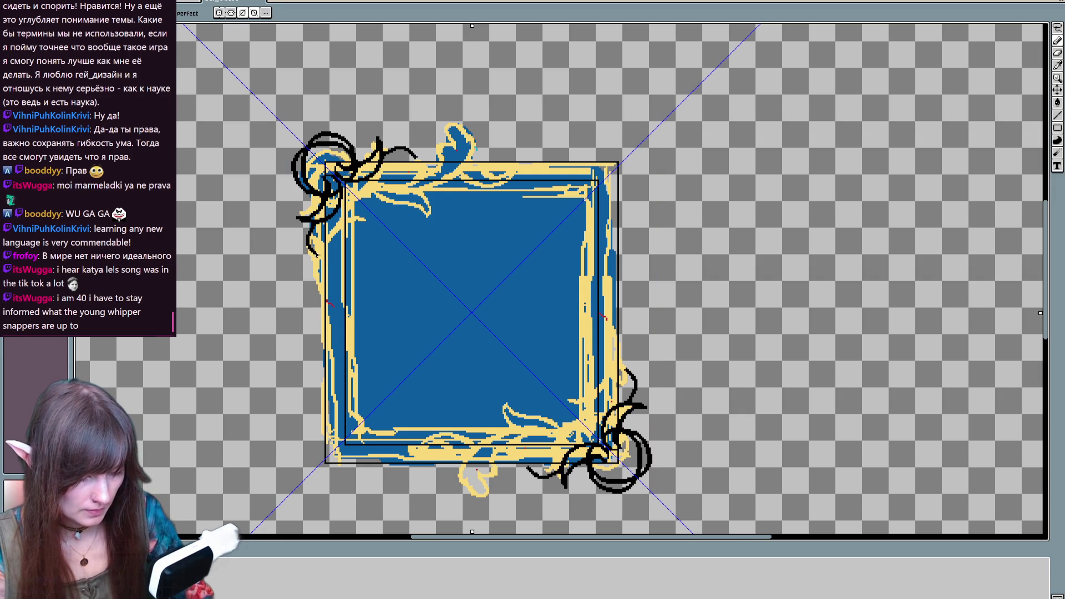
left_click_drag(411, 150, 460, 158)
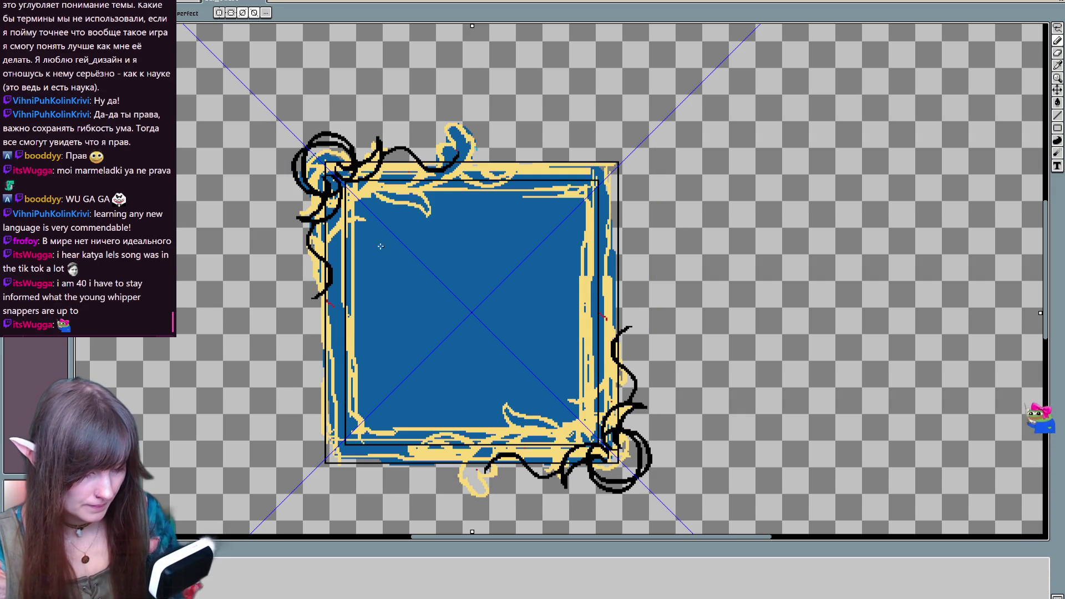
mouse_move(443, 169)
left_mouse_down()
mouse_move(441, 149)
mouse_move(472, 127)
left_mouse_up()
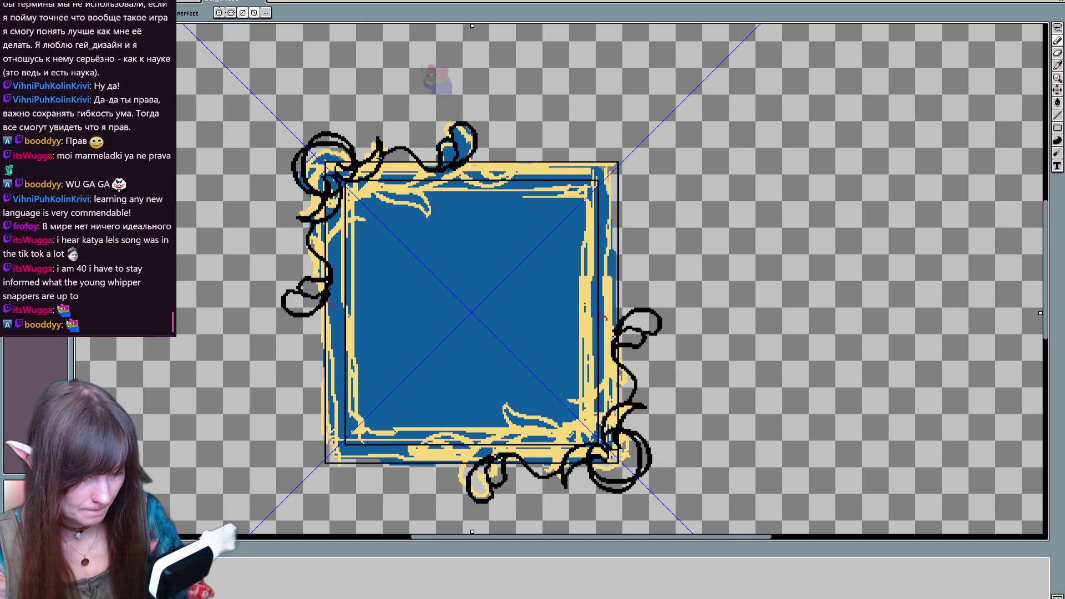
left_click_drag(383, 166, 474, 160)
key("ctrl+z")
left_click_drag(383, 165, 474, 159)
left_click_drag(385, 166, 466, 161)
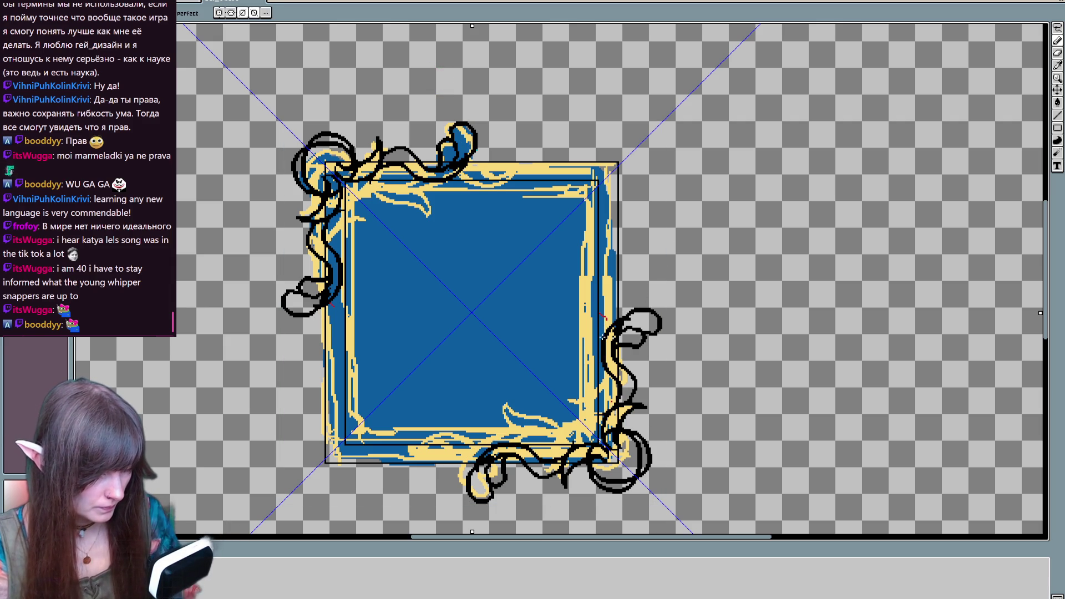
mouse_move(447, 183)
left_mouse_down()
mouse_move(497, 172)
mouse_move(504, 158)
left_mouse_up()
key("ctrl+z")
key("ctrl+z")
left_click_drag(444, 178, 502, 172)
Extend a swirl up the right edge and add small mirrored marks near the corners
key("ctrl+z")
mouse_move(599, 324)
left_mouse_down()
mouse_move(600, 299)
mouse_move(627, 266)
left_mouse_up()
key("ctrl+z")
left_click_drag(602, 333, 631, 260)
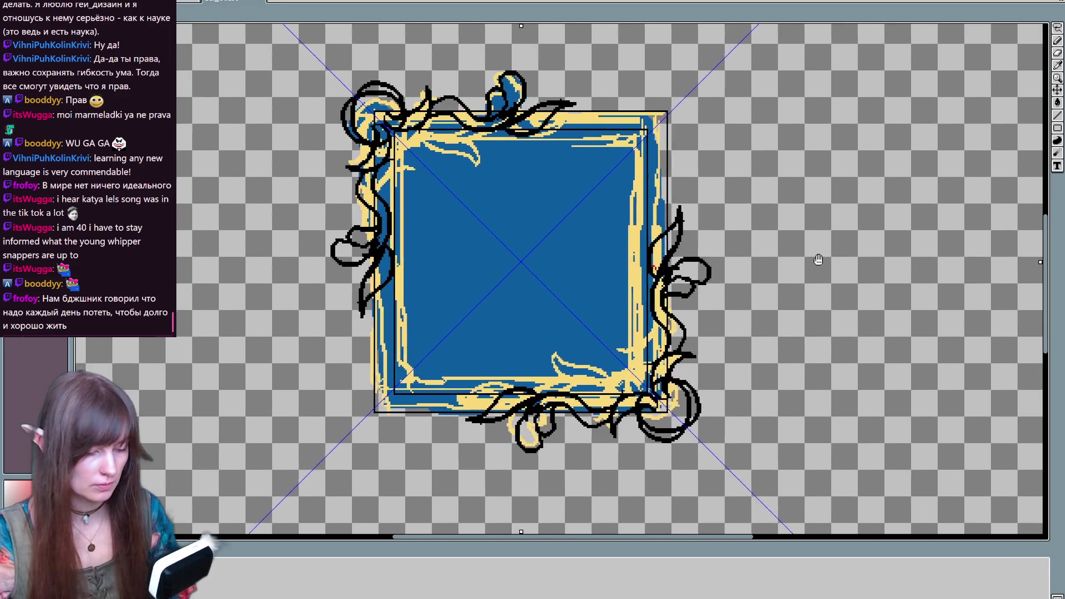
left_click_drag(788, 244, 772, 267)
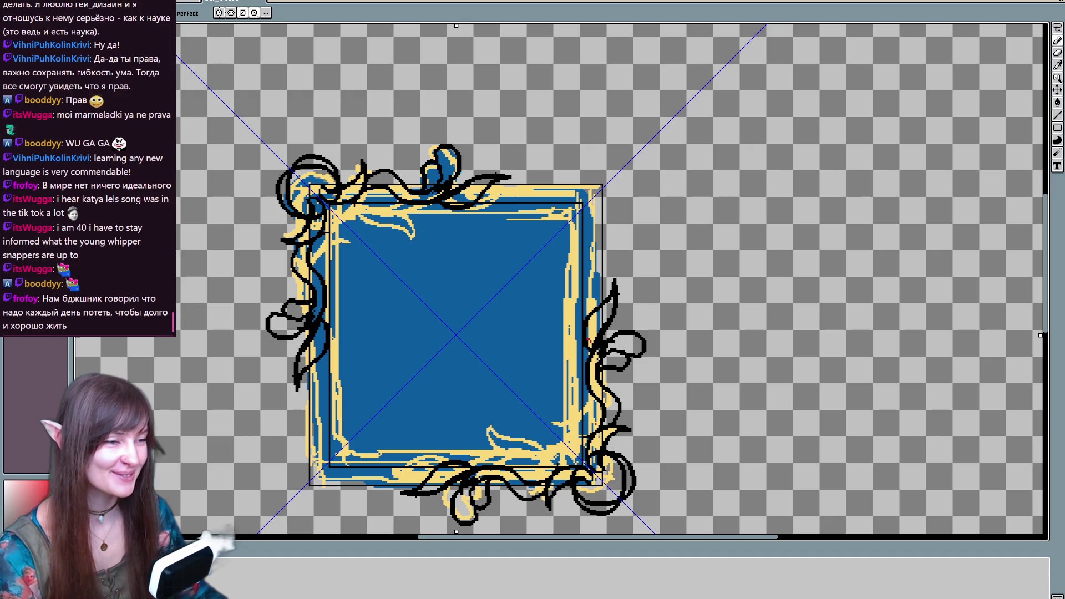
left_click(265, 178)
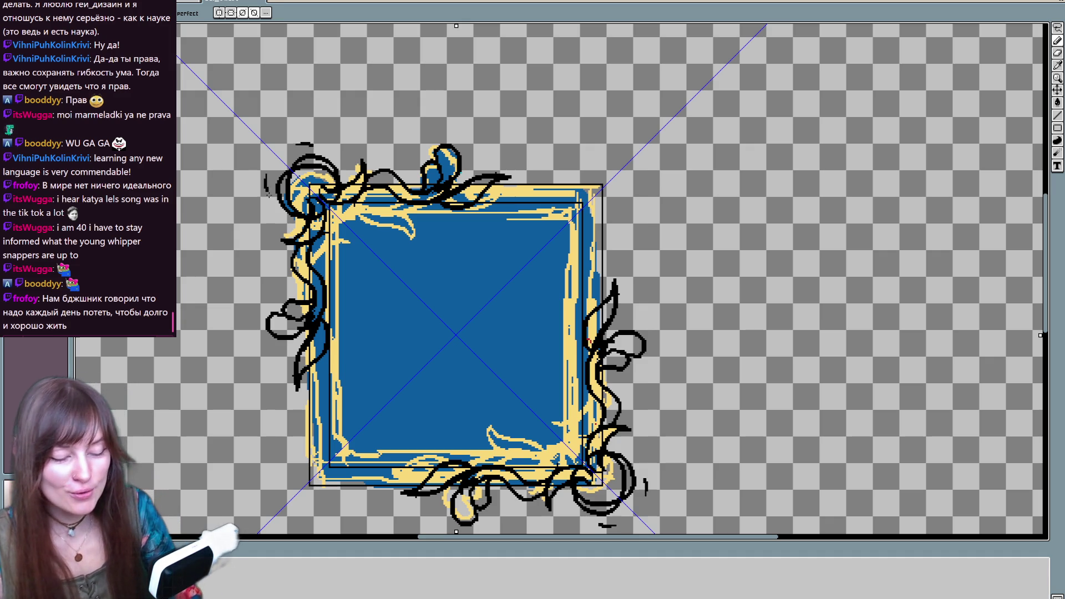
Add more mirrored curls at the top-left and bottom-right corners
left_click_drag(261, 214, 288, 183)
mouse_move(266, 219)
left_mouse_down()
mouse_move(283, 200)
mouse_move(322, 190)
left_mouse_up()
mouse_move(297, 146)
left_mouse_down()
mouse_move(267, 167)
mouse_move(274, 186)
mouse_move(269, 172)
mouse_move(285, 164)
left_mouse_up()
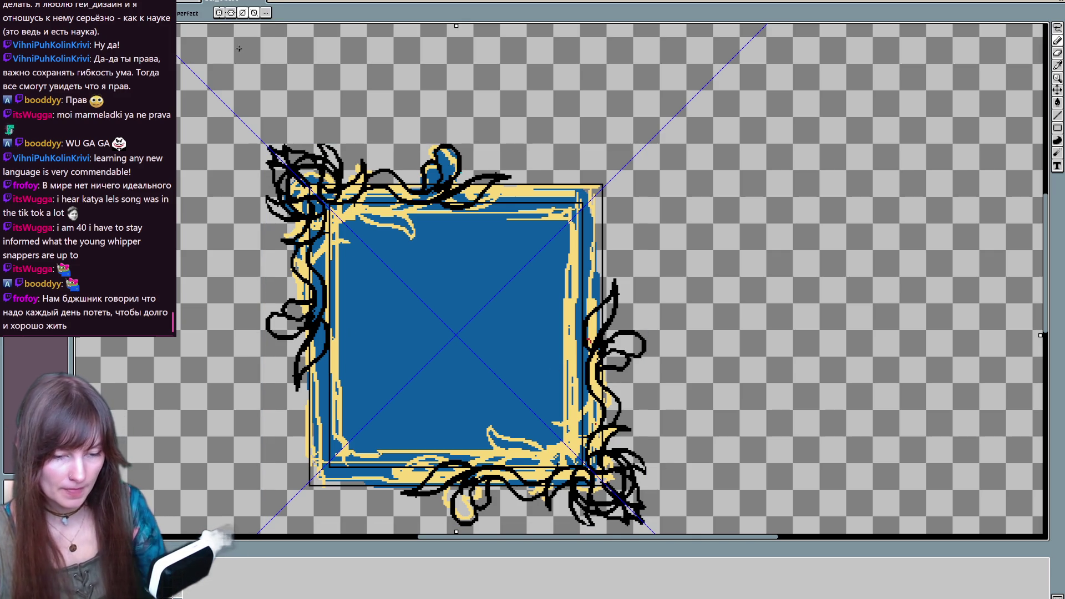
scroll(562, 277, "down", 1)
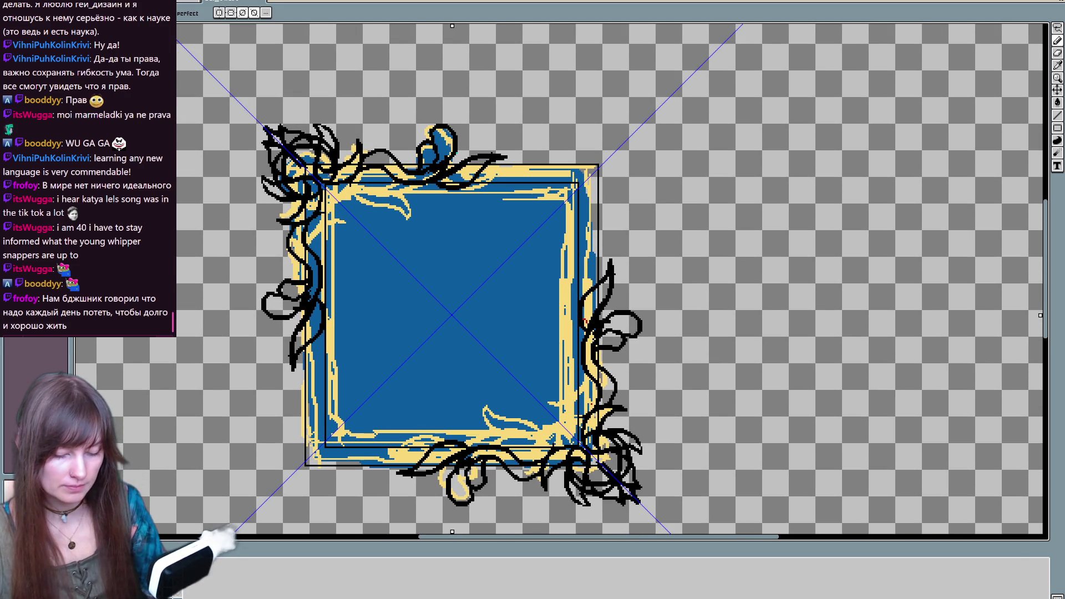
key("Delete")
key("ctrl+z")
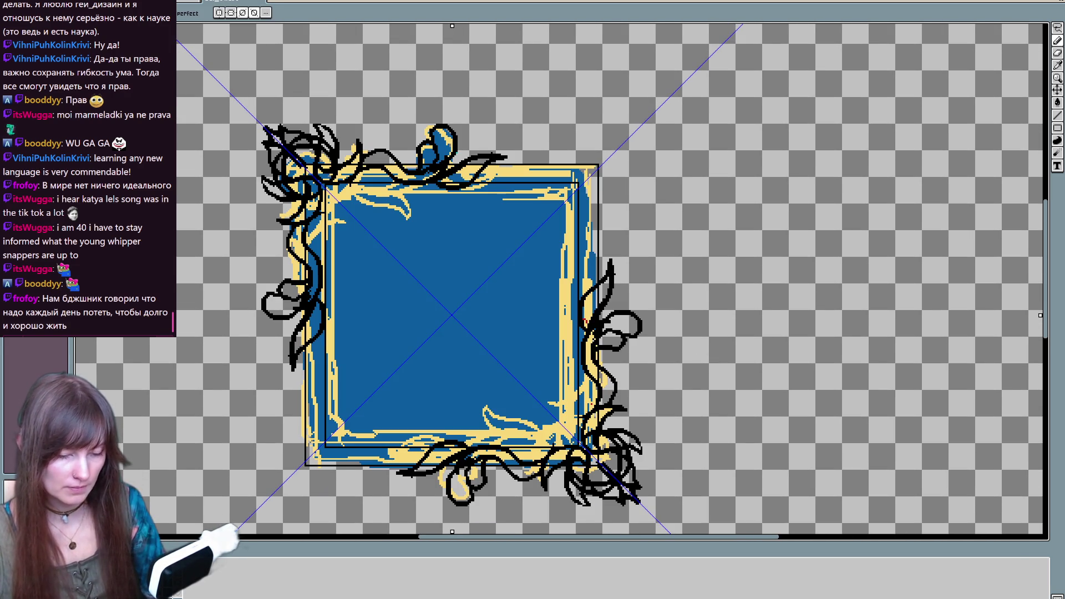
Magic Wand-select the black lines, nudge them right and up, deselect, and hide the colour sketch
left_click(1057, 27)
left_click(1055, 27)
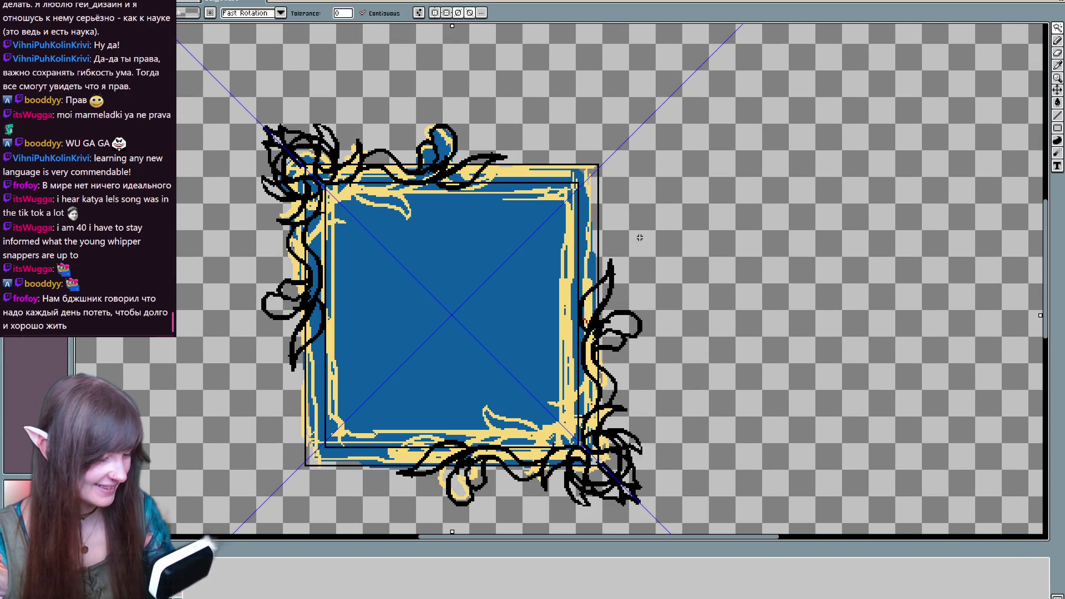
left_click(619, 277)
key("Delete")
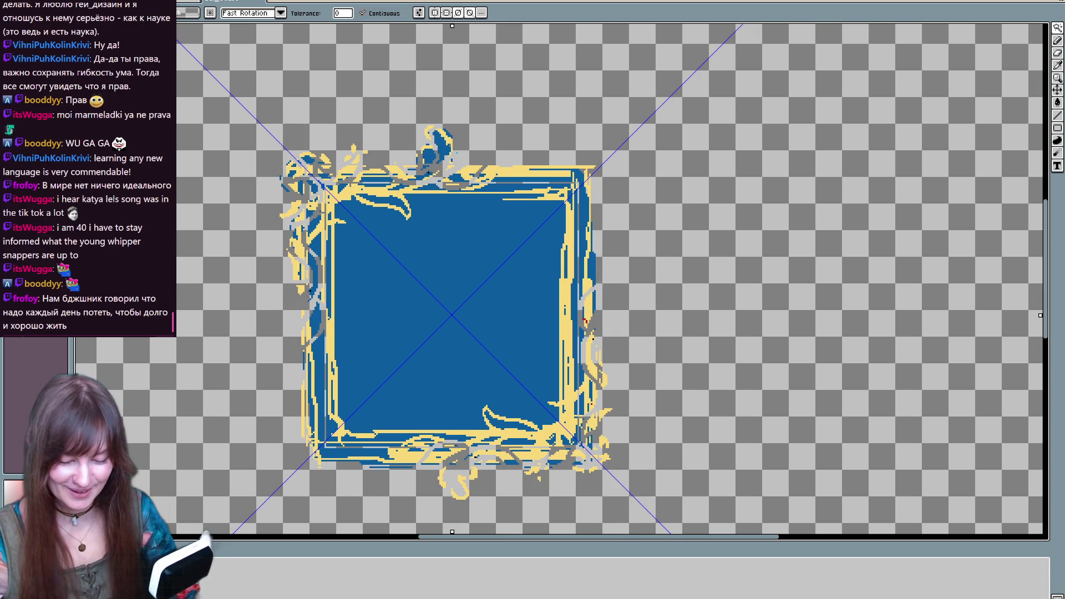
key("ctrl+z")
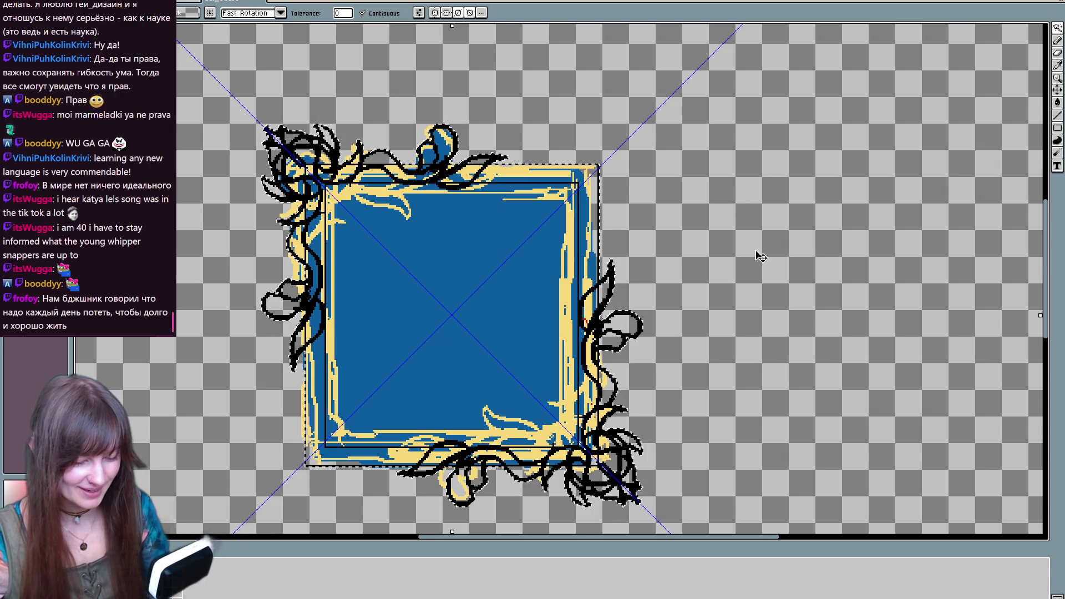
key("Right")
key("Right")
key("Up")
key("ctrl+d")
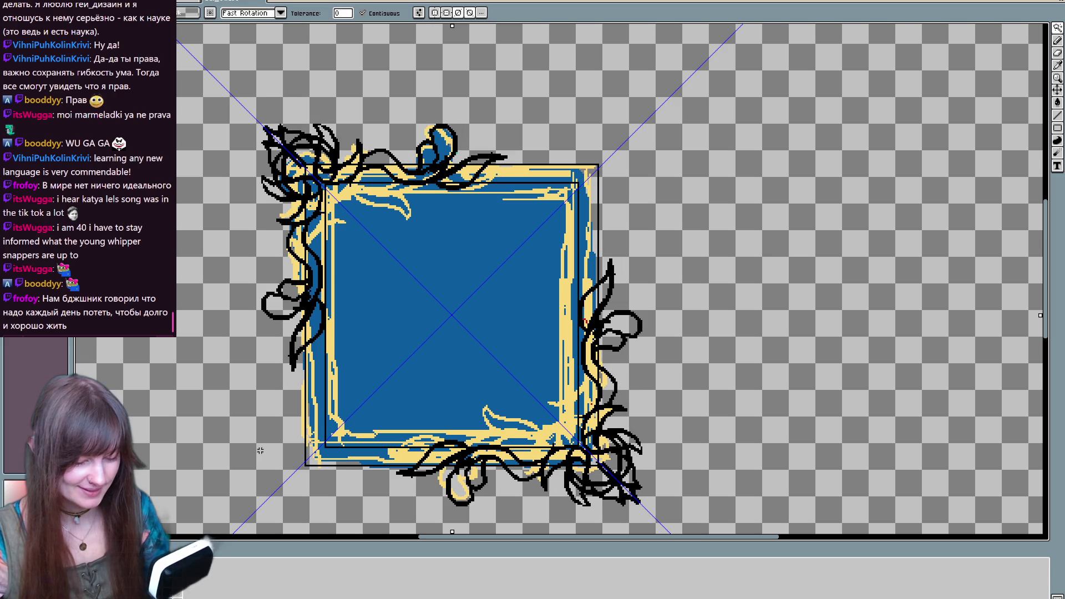
key("Delete")
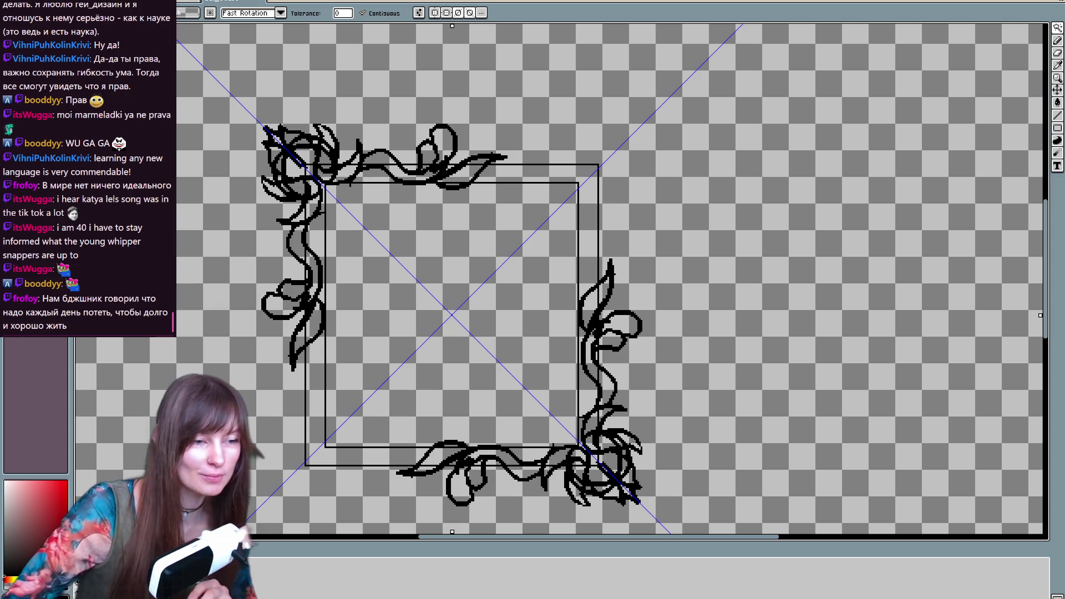
Trace a thick black border around the inner square's left, top and bottom sides
key("b")
left_click_drag(358, 186, 579, 443)
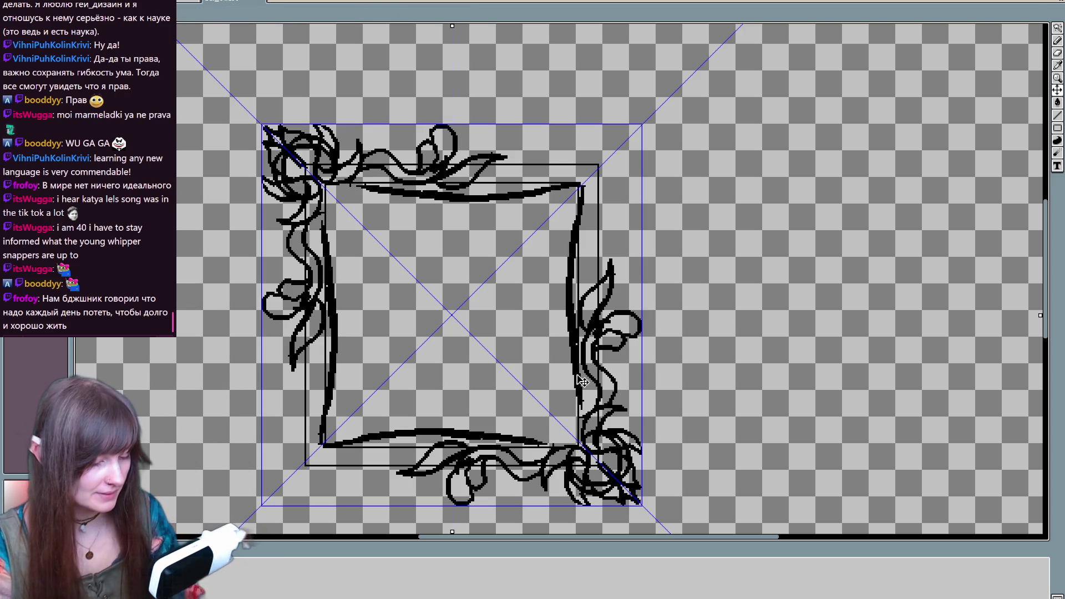
key("ctrl+z")
left_click_drag(466, 189, 579, 300)
key("ctrl+z")
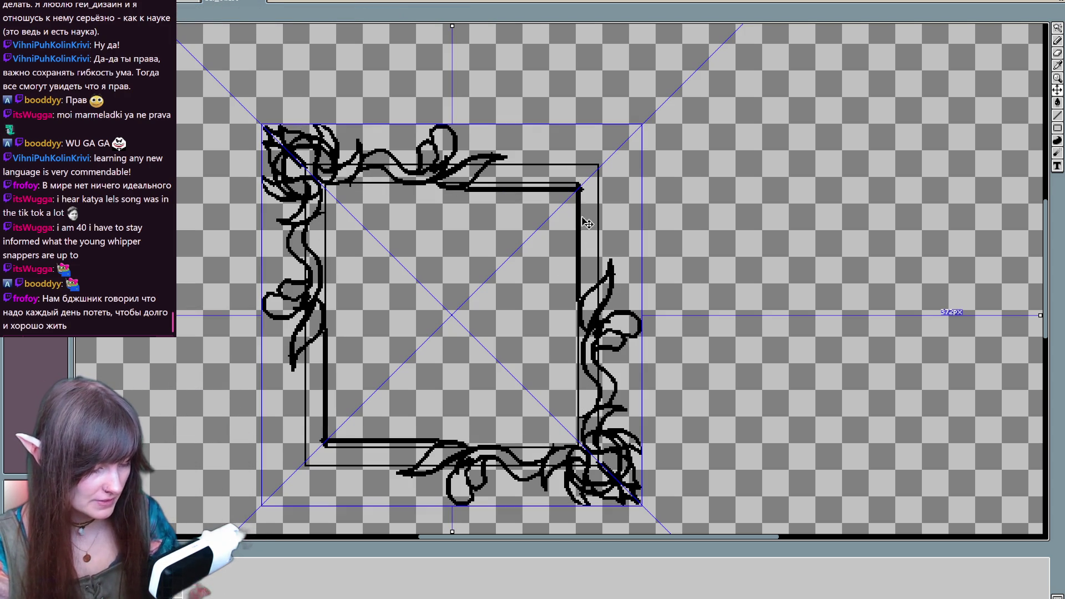
left_click_drag(580, 227, 486, 191)
key("ctrl+z")
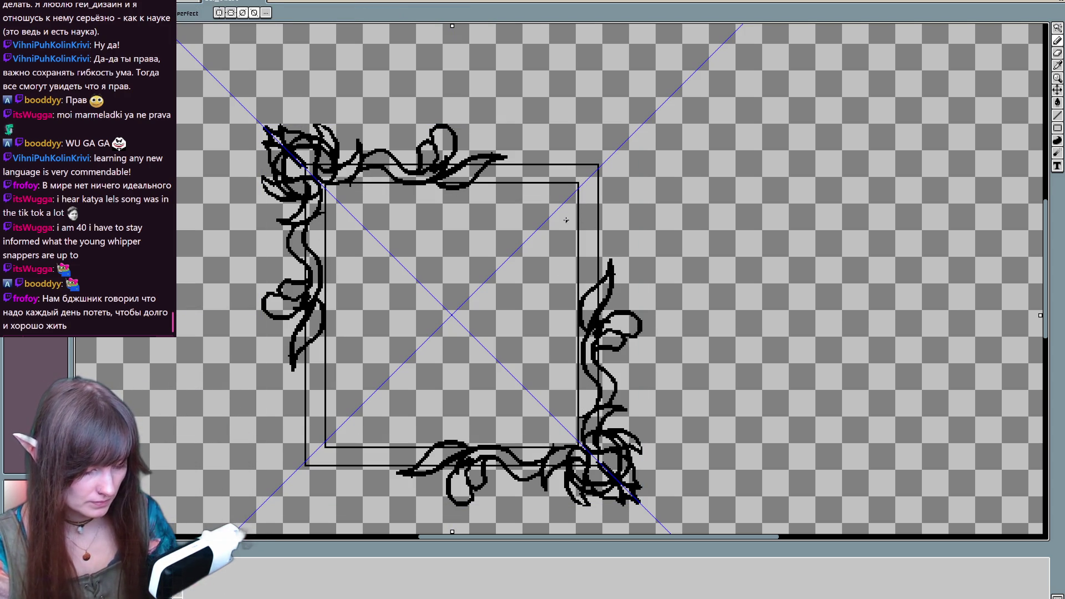
left_click_drag(327, 189, 335, 216)
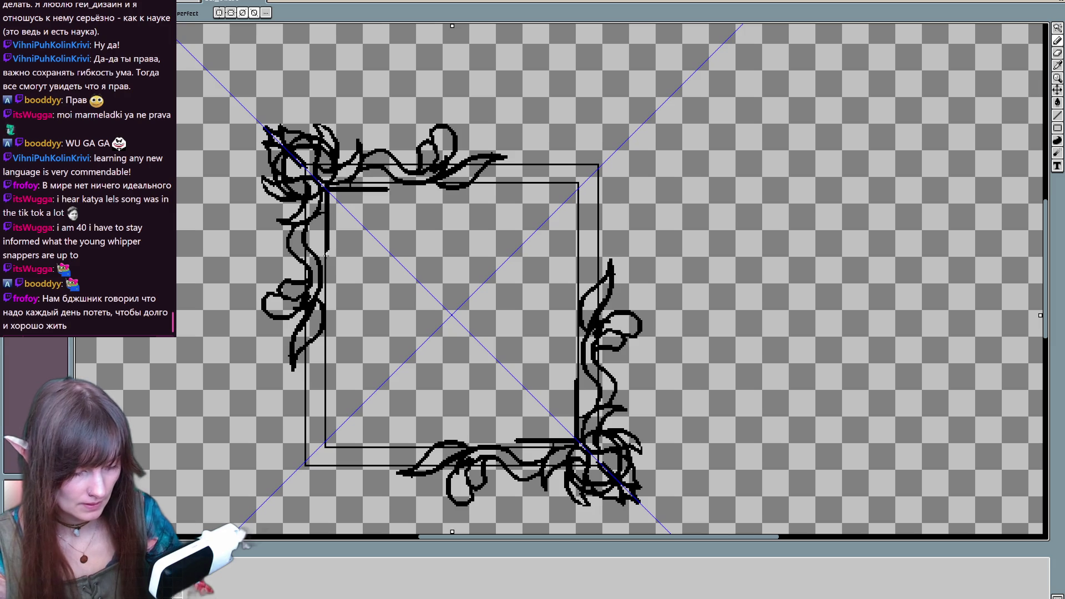
key("ctrl+z")
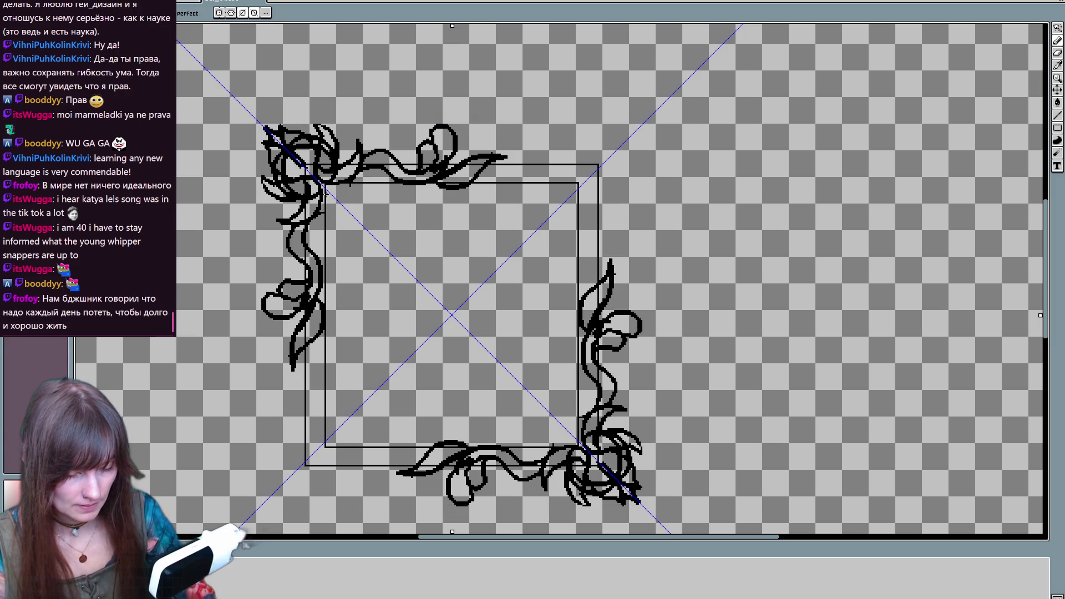
left_click_drag(326, 223, 380, 188)
left_click_drag(326, 294, 326, 422)
left_click_drag(444, 441, 344, 442)
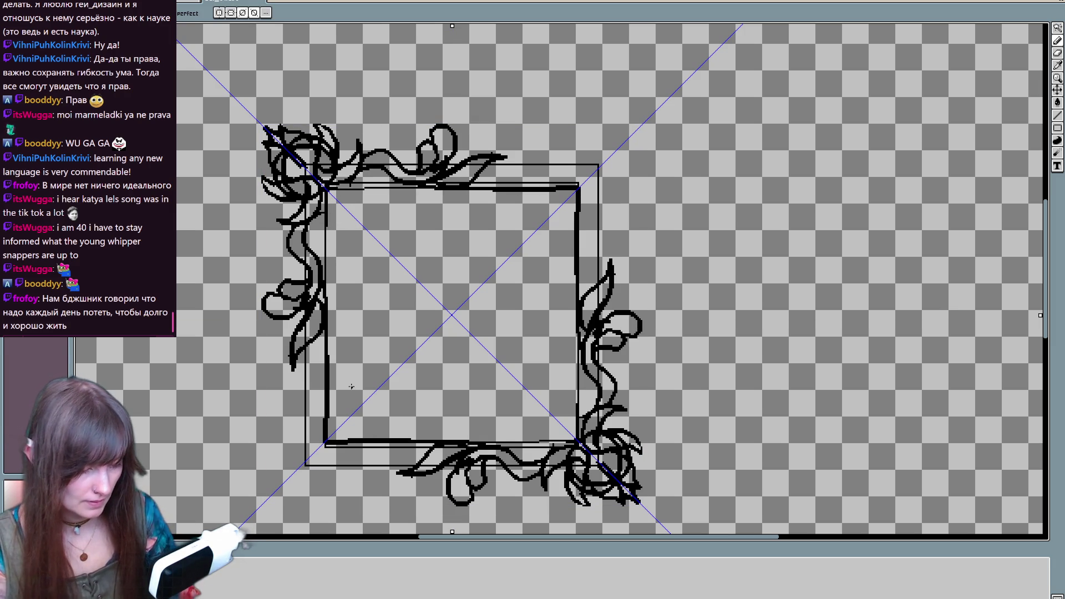
key("ctrl+z")
key("ctrl+z")
key("ctrl+z")
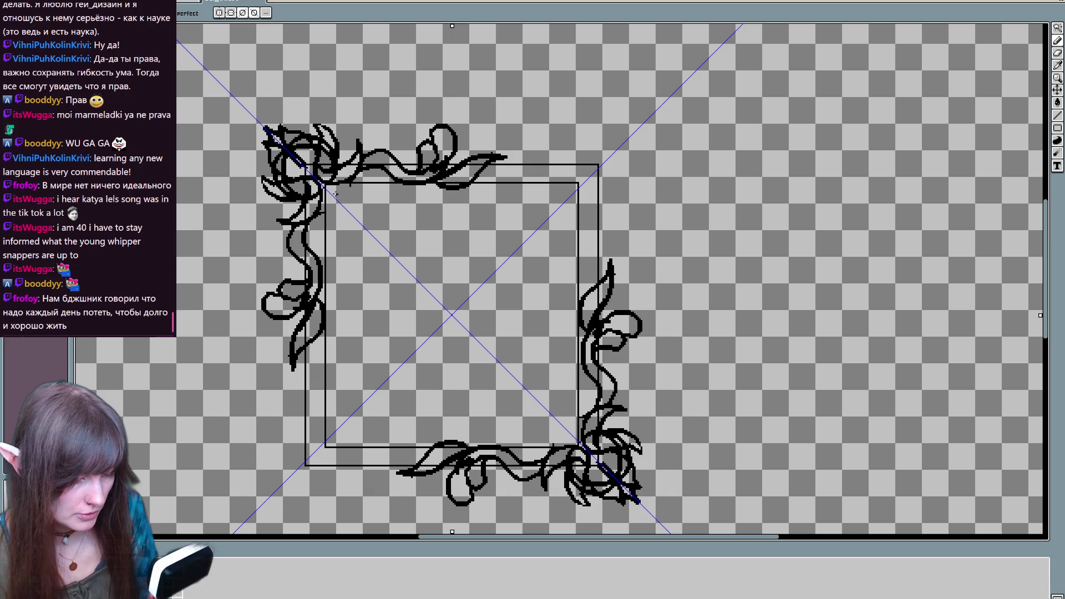
mouse_move(327, 289)
left_mouse_down()
mouse_move(329, 188)
mouse_move(427, 189)
left_mouse_up()
mouse_move(478, 442)
left_mouse_down()
mouse_move(355, 442)
mouse_move(323, 407)
left_mouse_up()
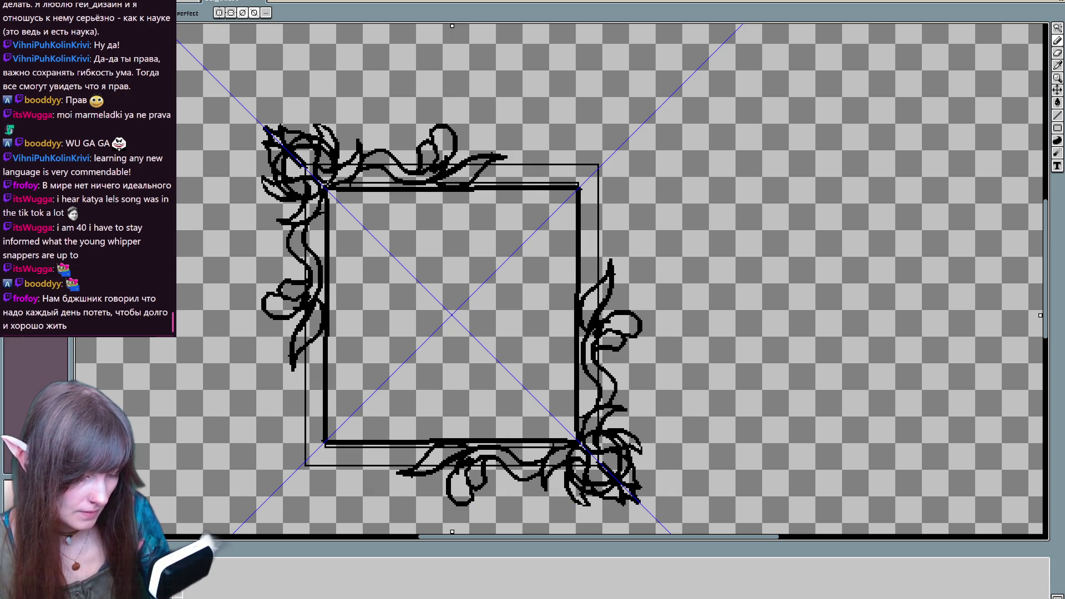
Erase small bits of vine linework at the top-left corner and along the top
key("b")
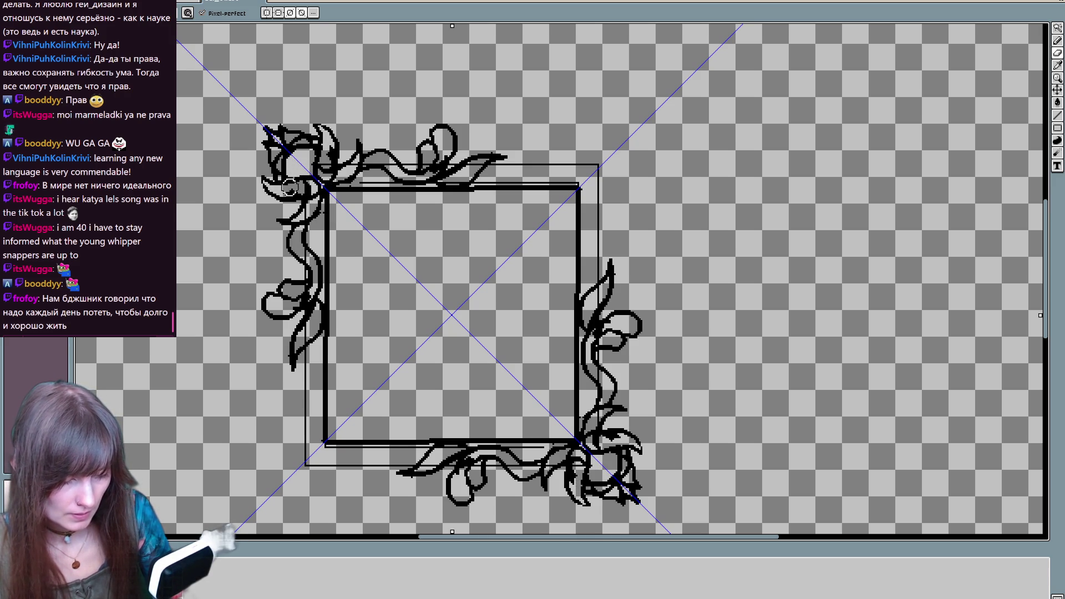
left_click_drag(297, 192, 302, 189)
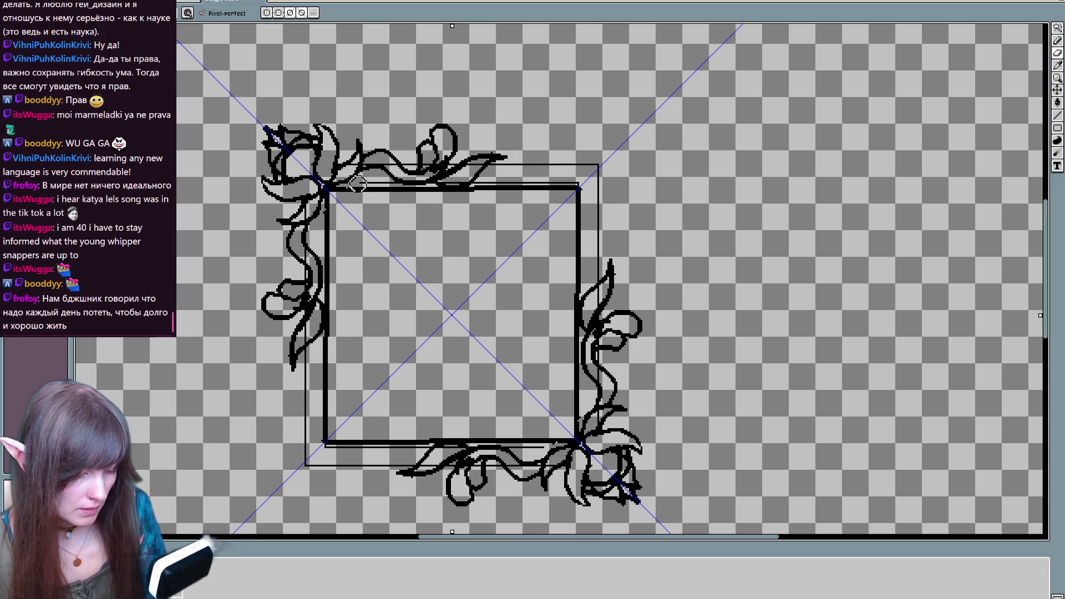
left_click_drag(359, 185, 394, 183)
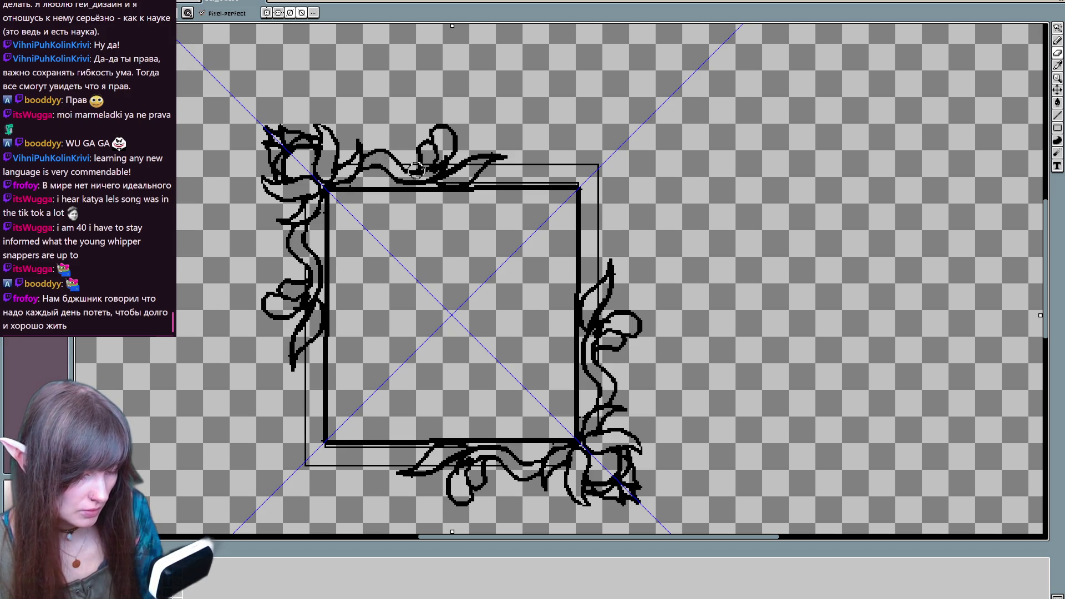
left_click(432, 161)
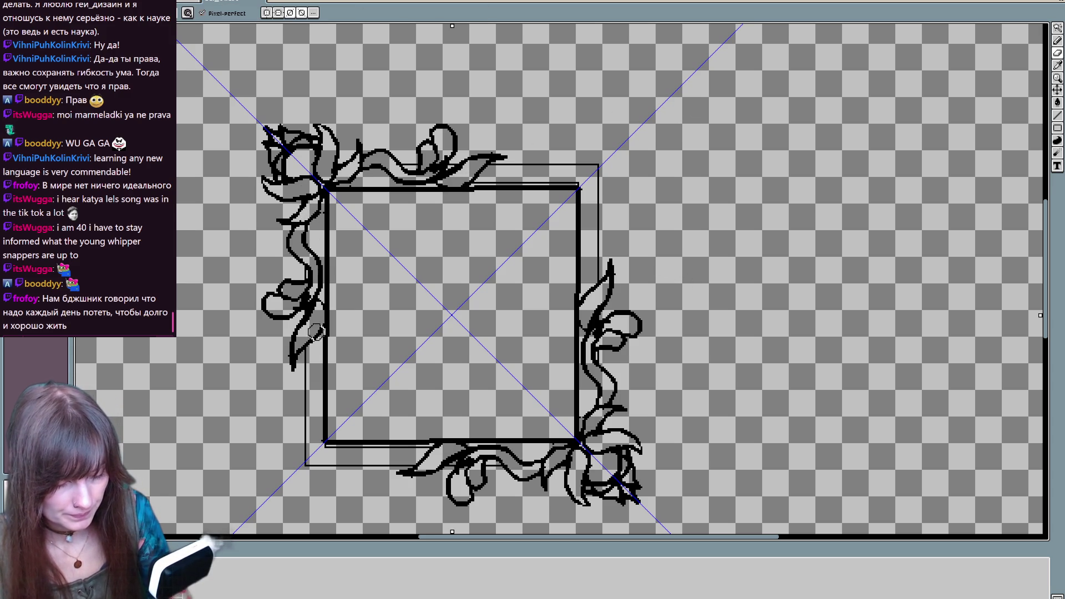
key("e")
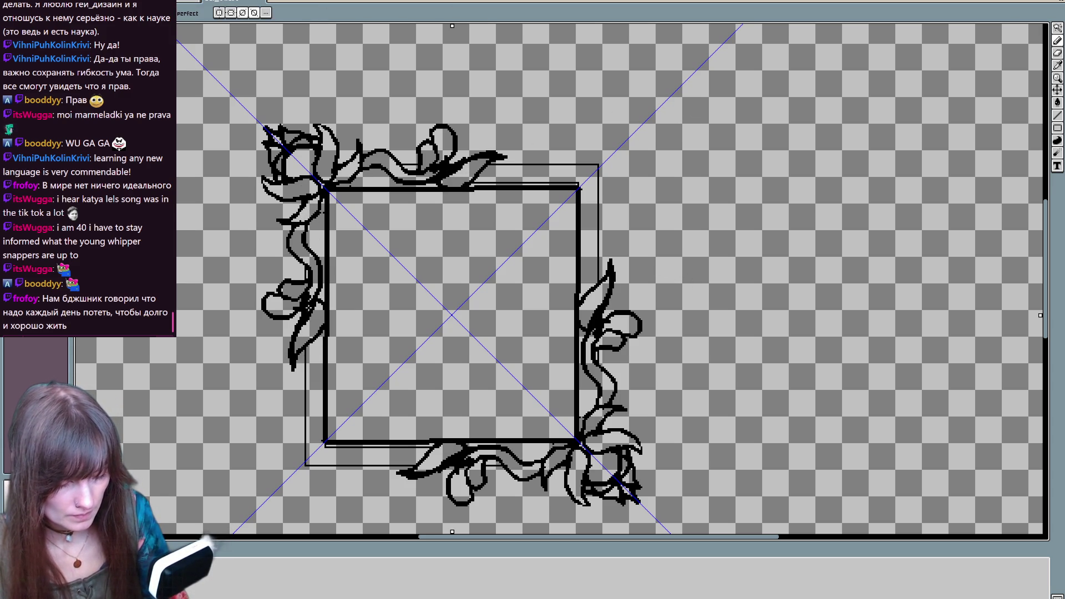
Thicken the outer frame's left edge and erase stray inner lines near the bottom
left_click_drag(305, 352, 304, 461)
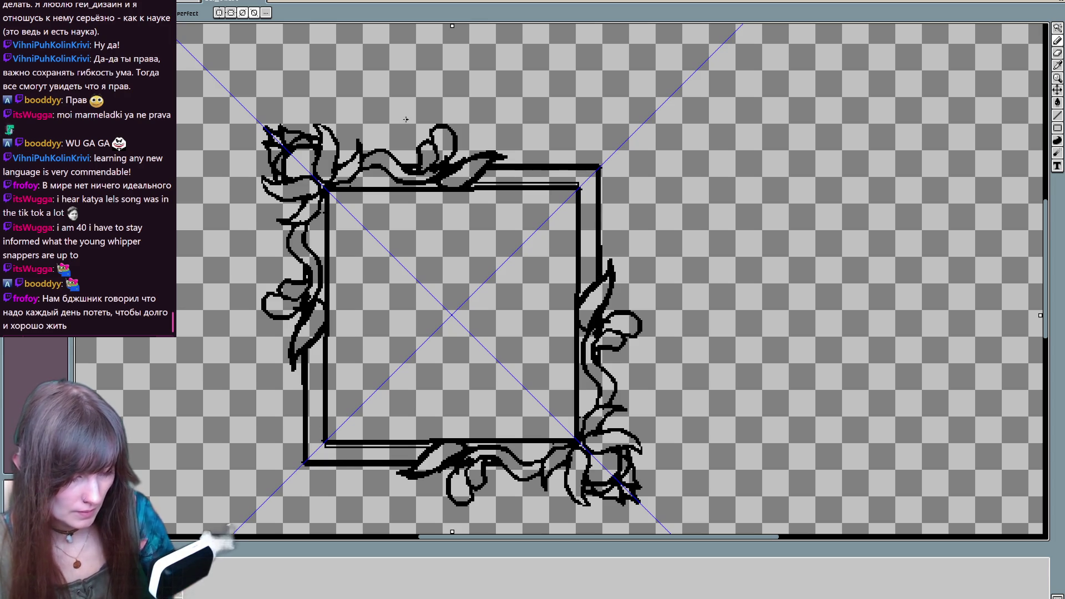
key("b")
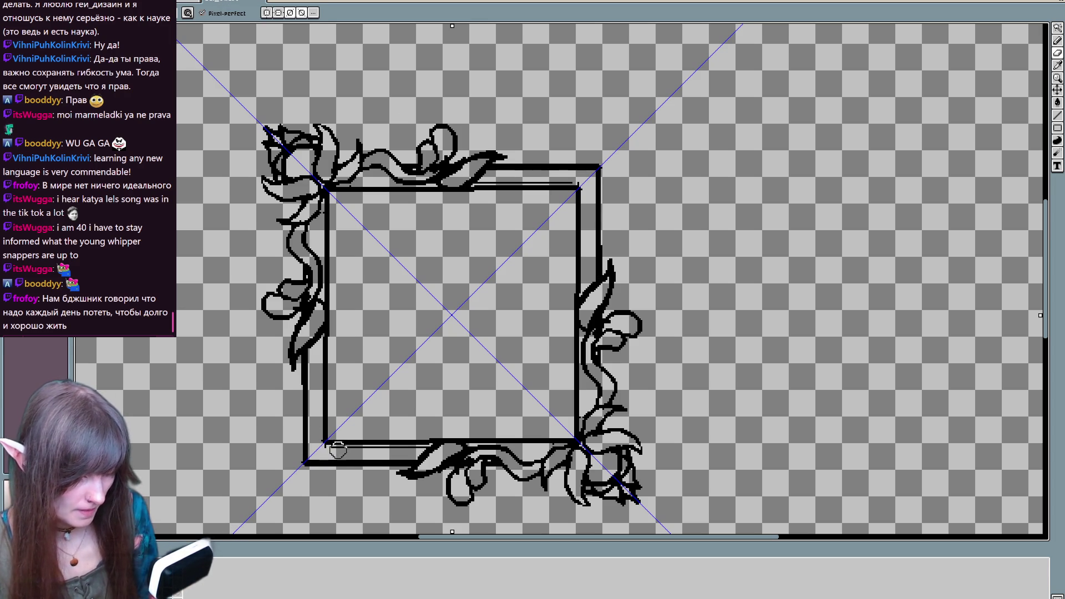
left_click_drag(344, 452, 406, 445)
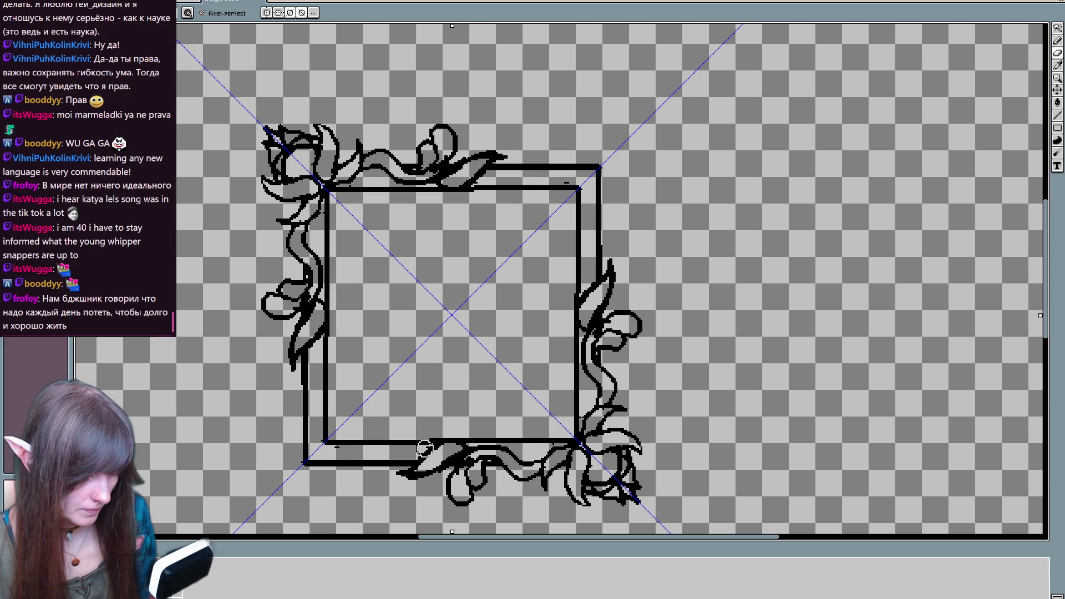
left_click_drag(333, 447, 341, 447)
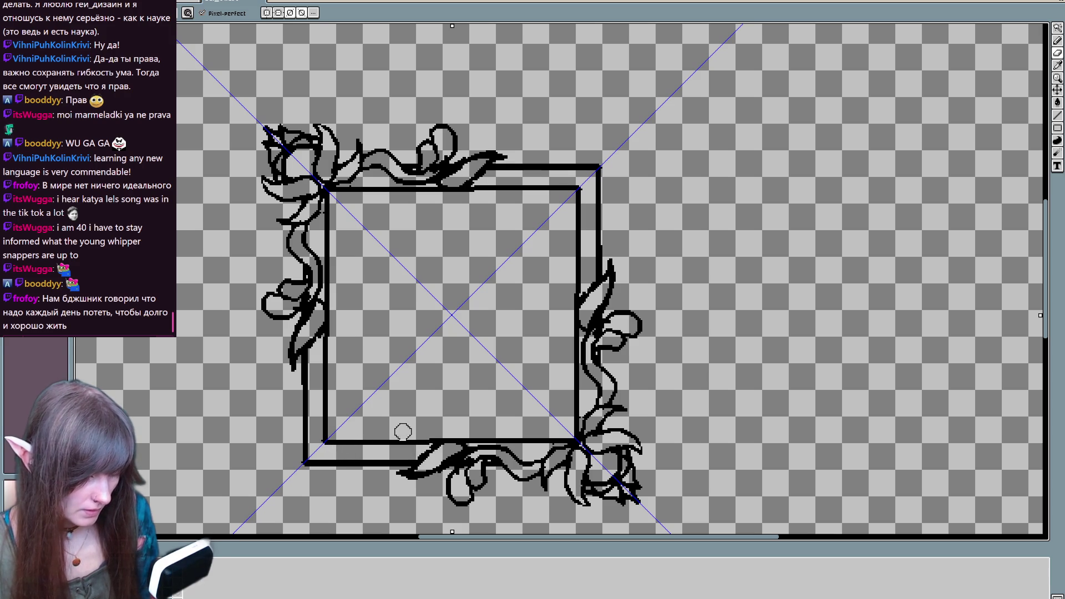
key("e")
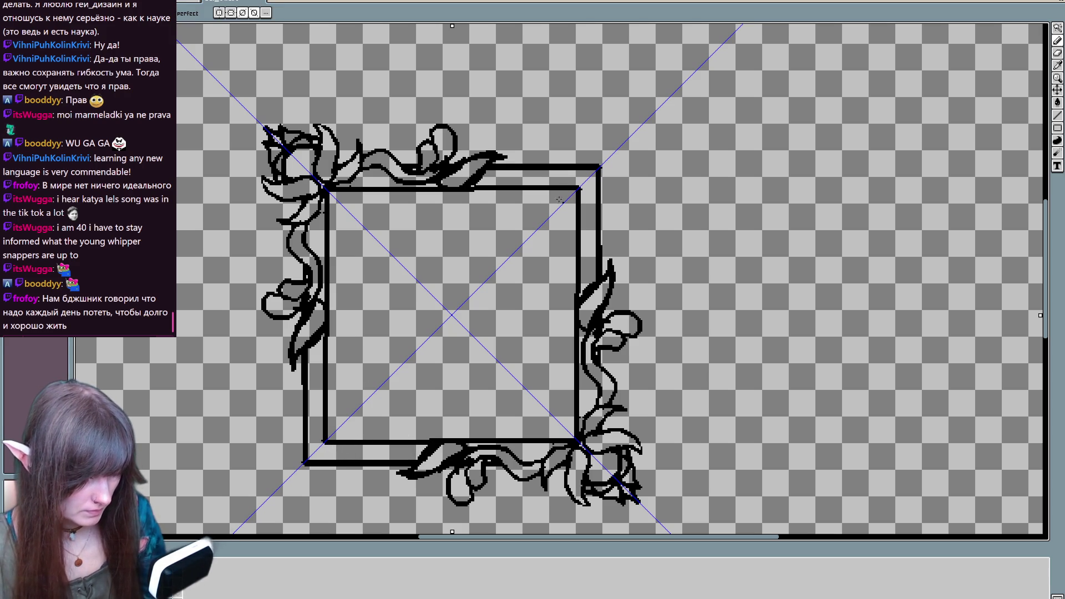
Add strokes to the top-left ornament and thicken the outer frame's right side and top line
mouse_move(281, 224)
left_mouse_down()
mouse_move(306, 196)
mouse_move(257, 176)
mouse_move(266, 143)
left_mouse_up()
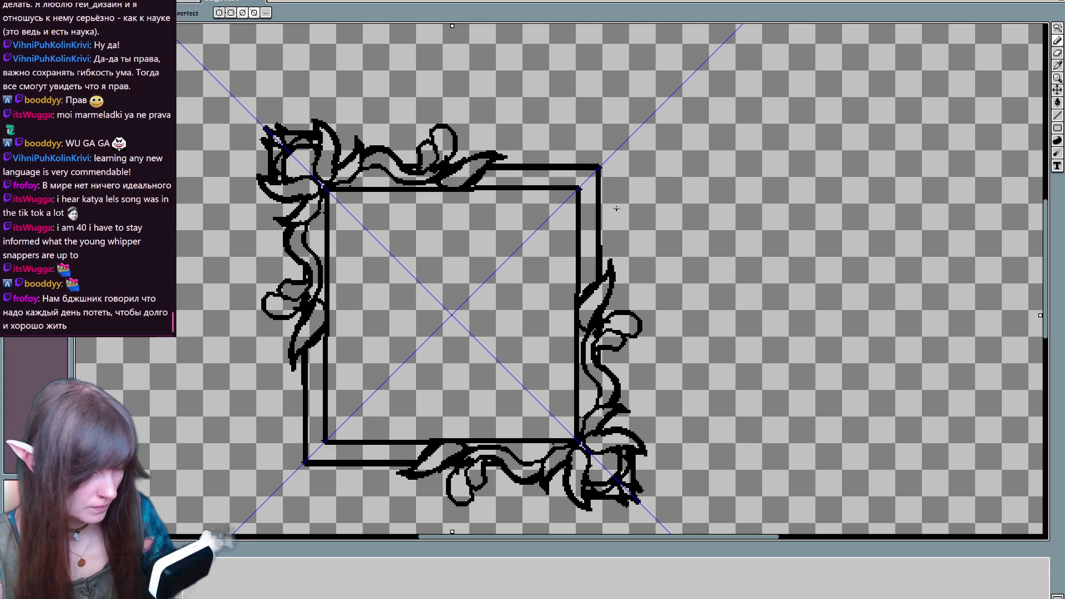
left_click_drag(600, 167, 600, 273)
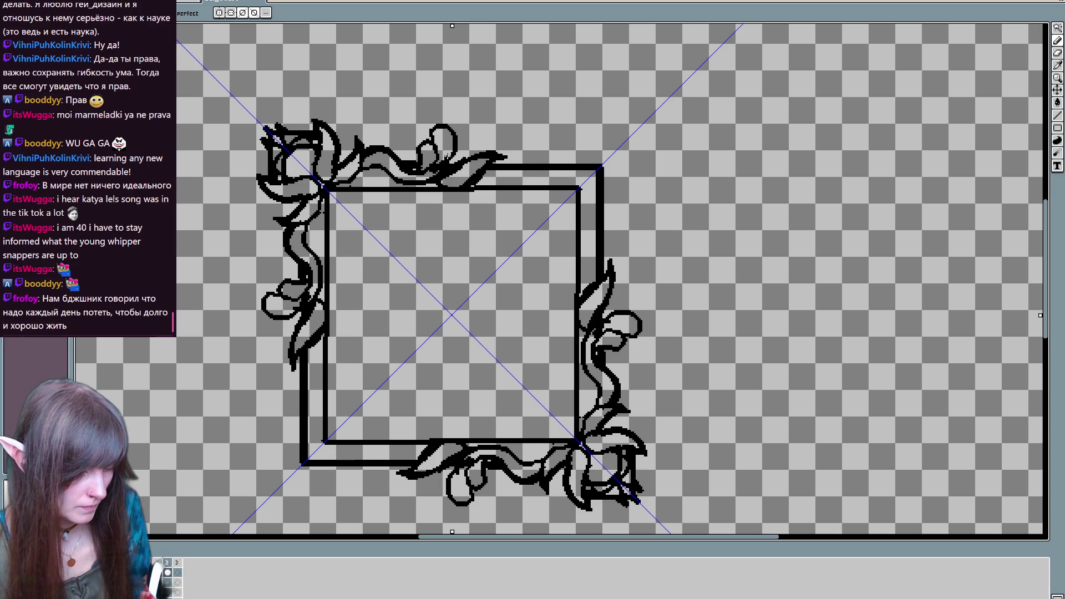
left_click_drag(492, 165, 554, 165)
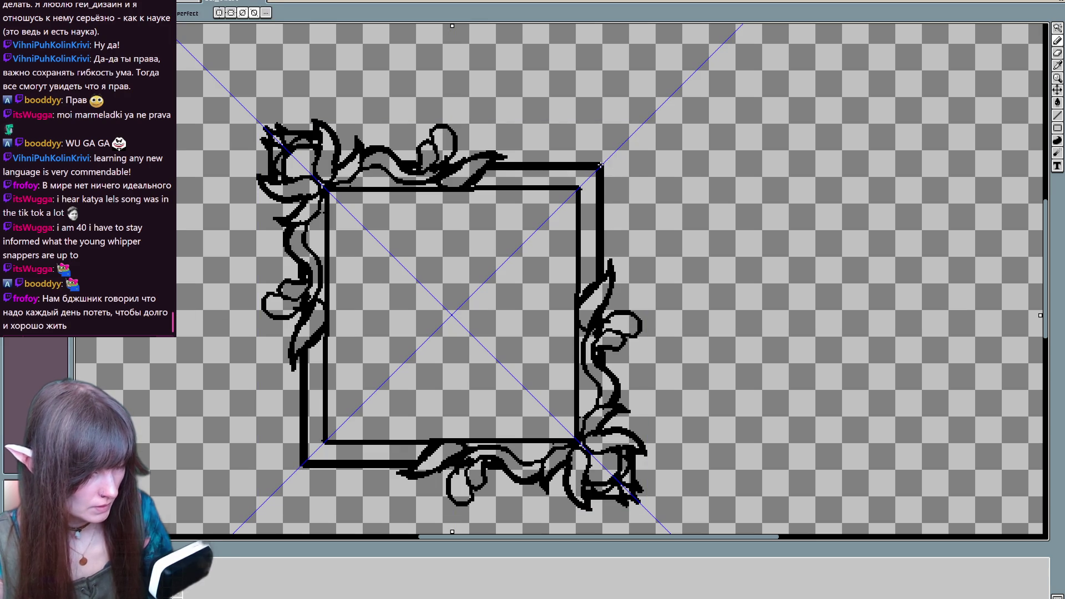
scroll(705, 193, "down", 3)
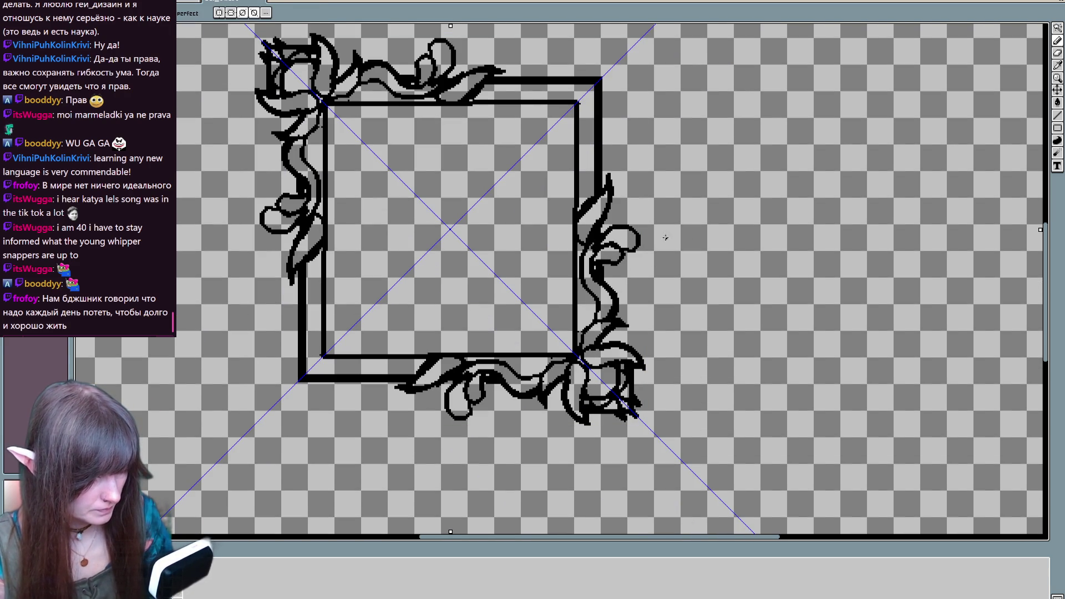
key("e")
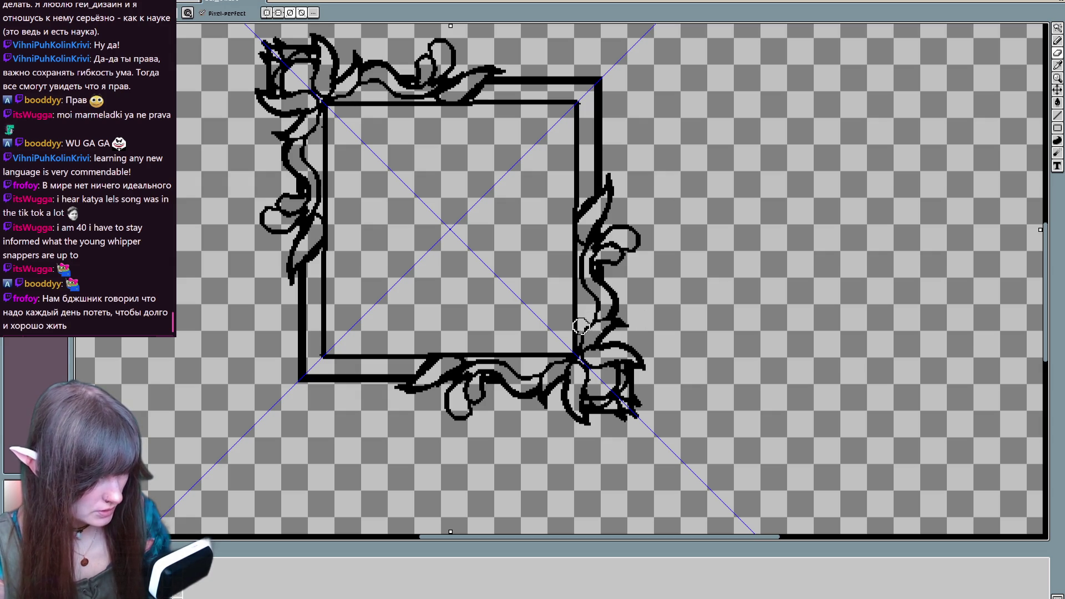
key("b")
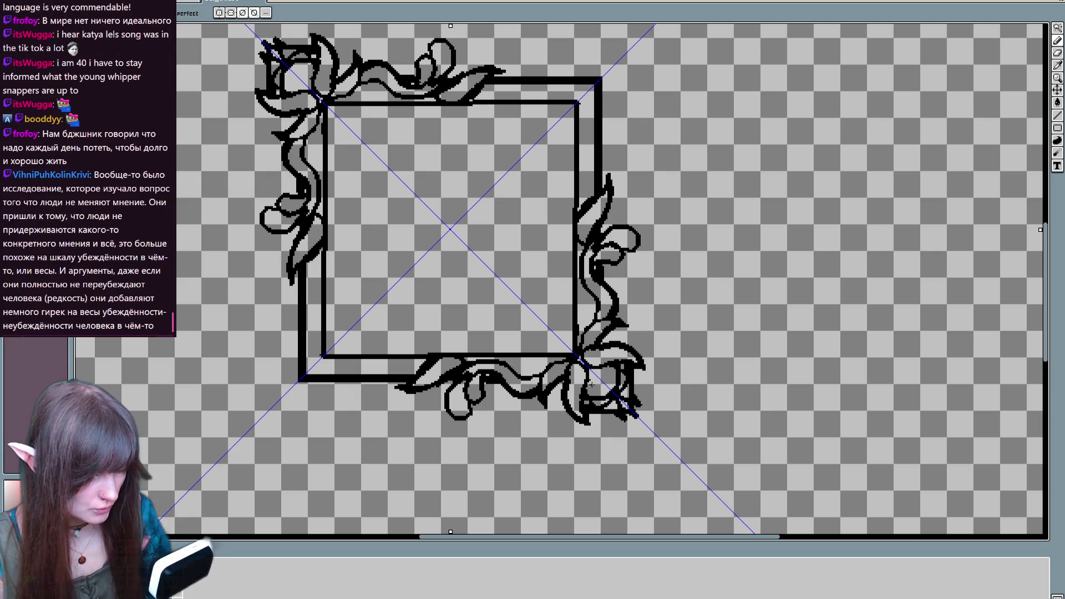
left_click_drag(363, 123, 379, 223)
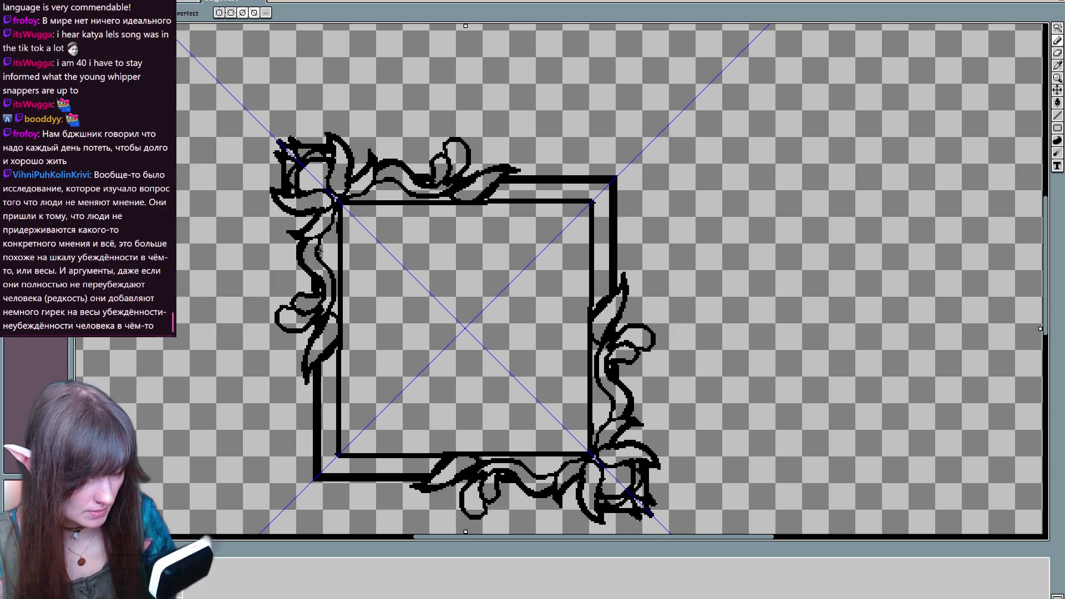
left_click_drag(333, 336, 326, 248)
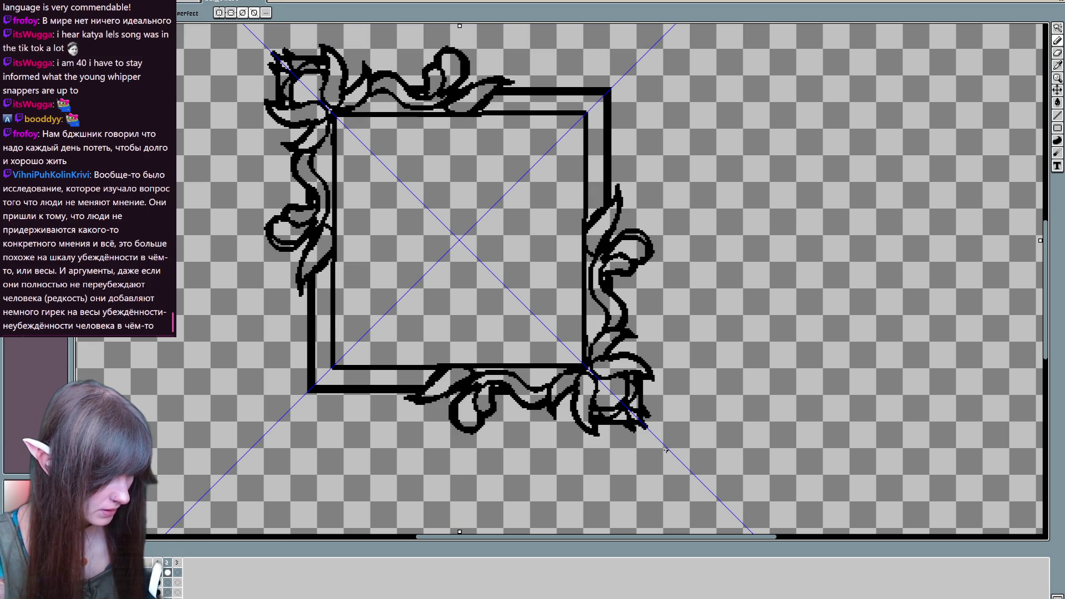
left_click_drag(663, 451, 656, 550)
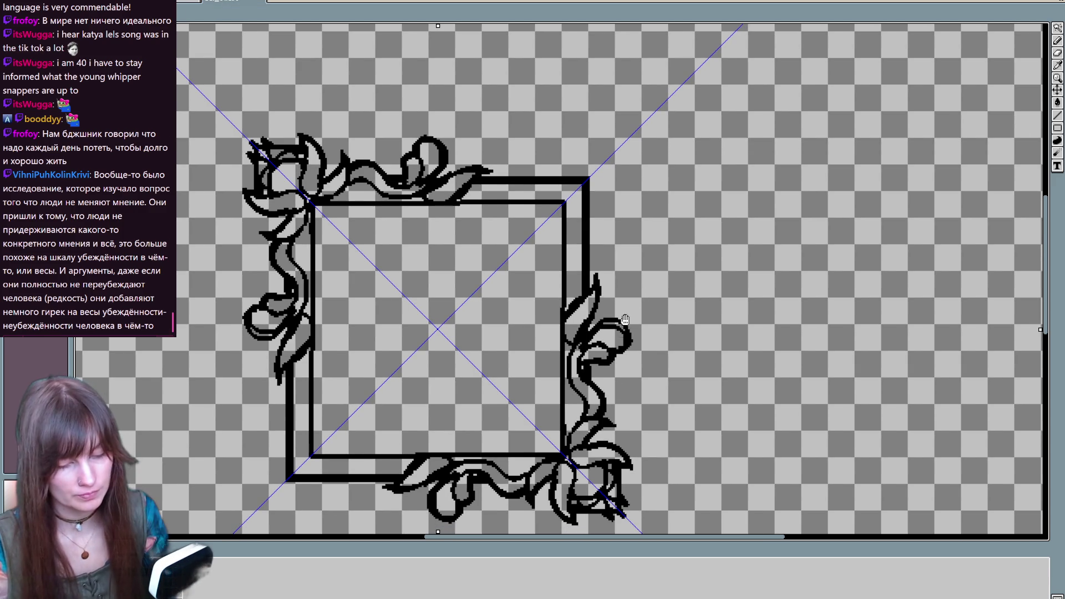
left_click_drag(647, 333, 685, 341)
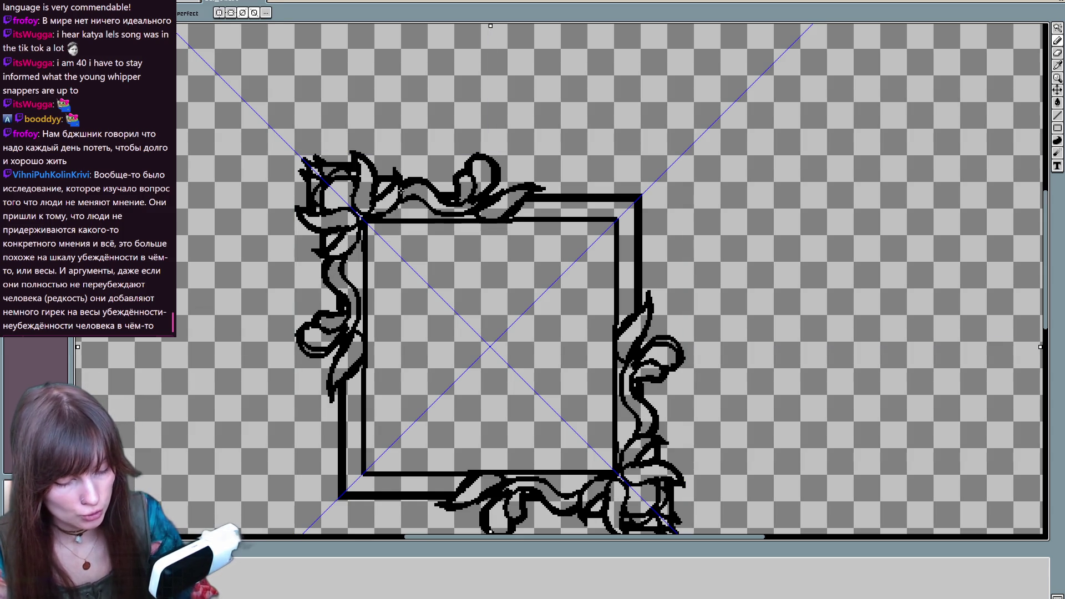
mouse_move(775, 315)
left_mouse_down()
mouse_move(785, 234)
mouse_move(765, 274)
left_mouse_up()
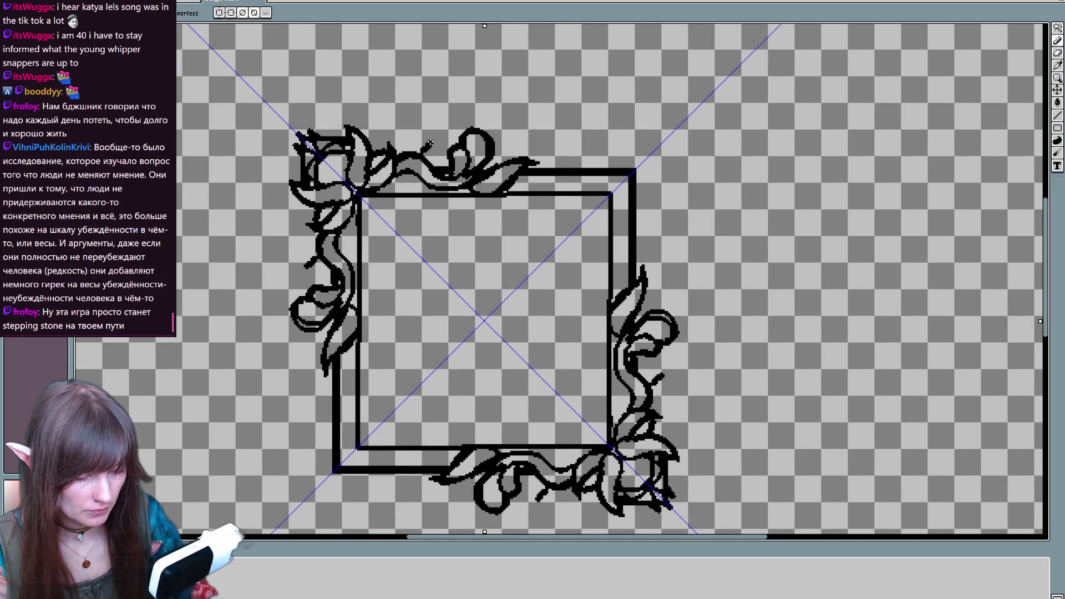
Add a small curl to the top ornament and new strokes to the top-left ornament
left_click_drag(427, 141, 428, 155)
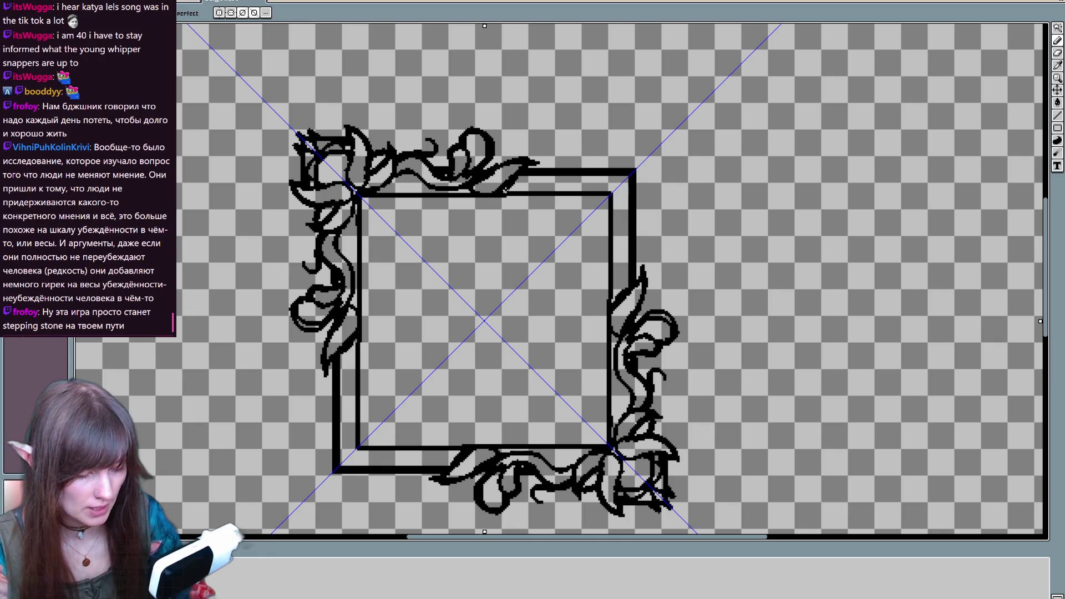
key("e")
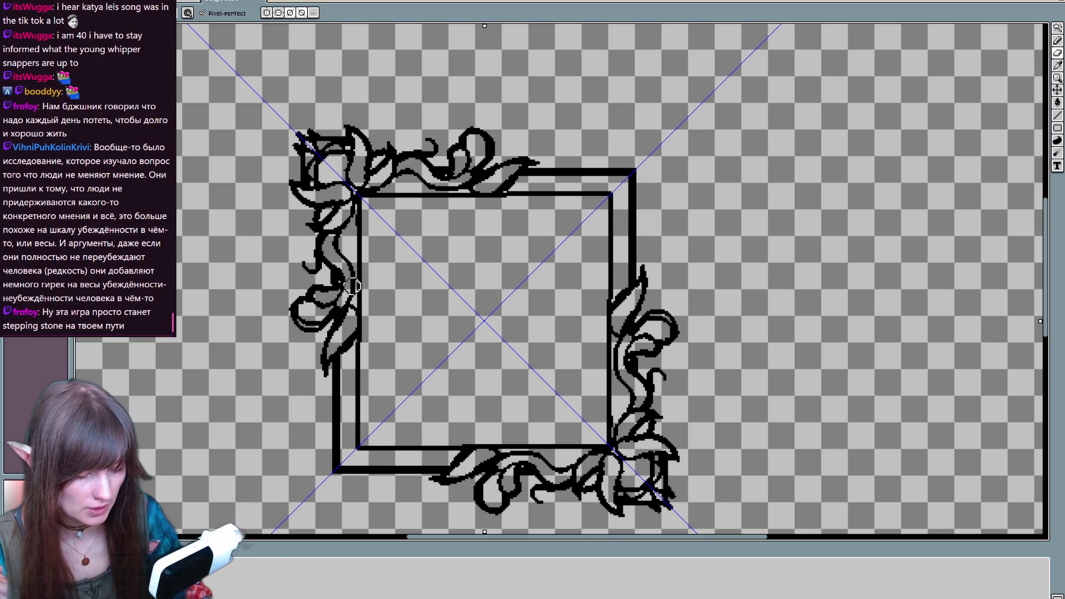
mouse_move(512, 189)
left_mouse_down()
mouse_move(507, 200)
mouse_move(510, 186)
left_mouse_up()
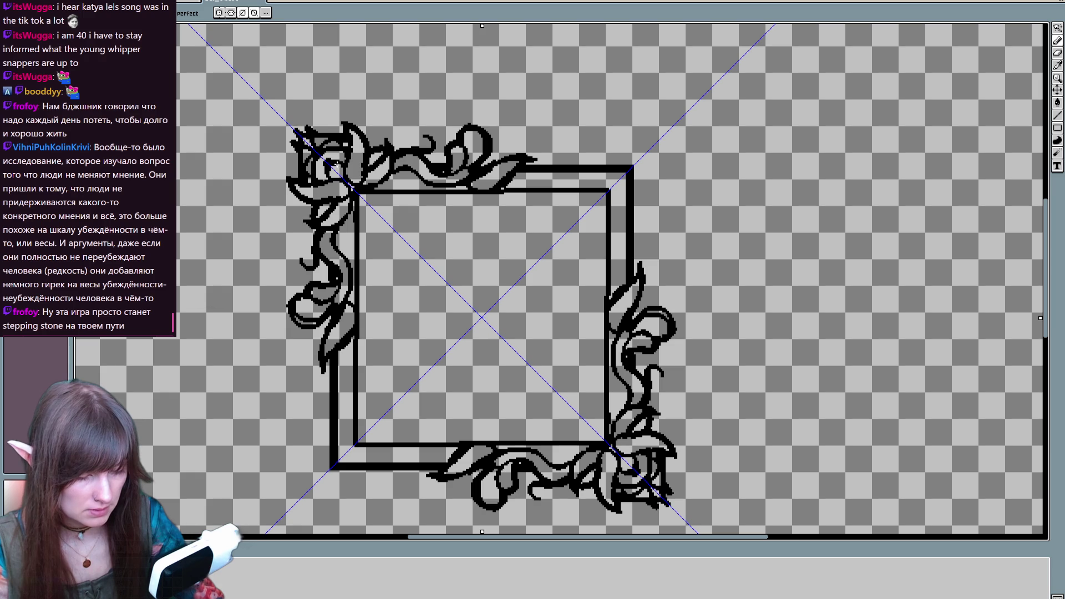
key("v")
key("b")
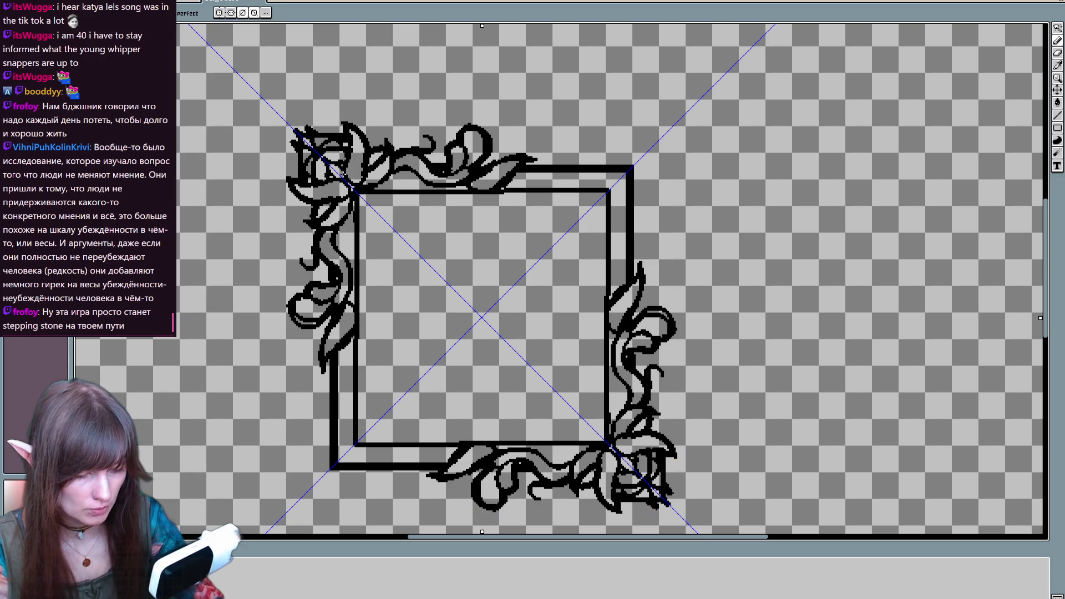
key("e")
key("b")
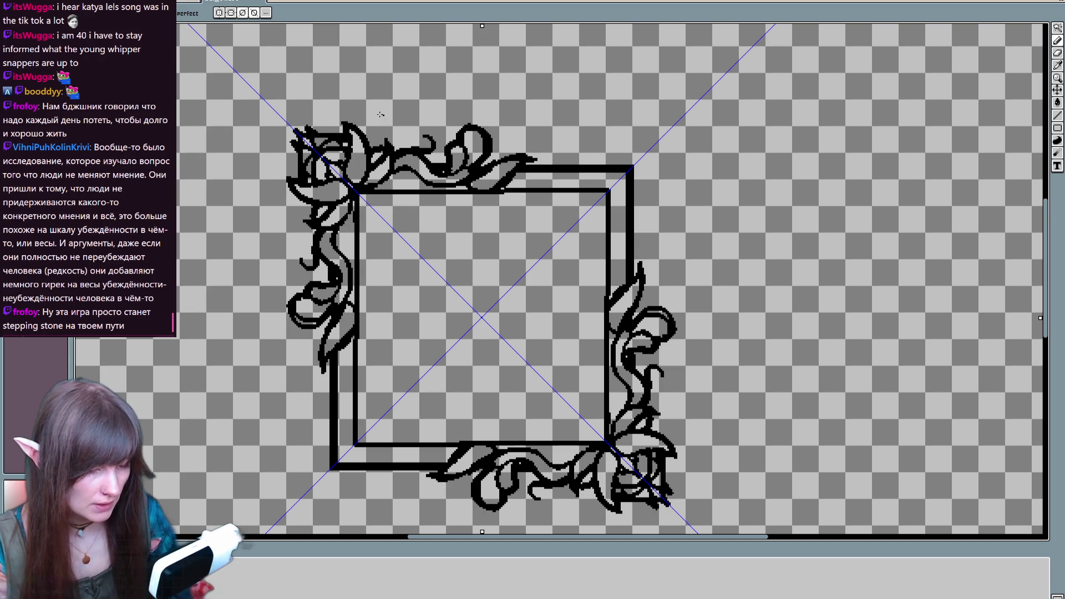
left_click_drag(343, 126, 347, 107)
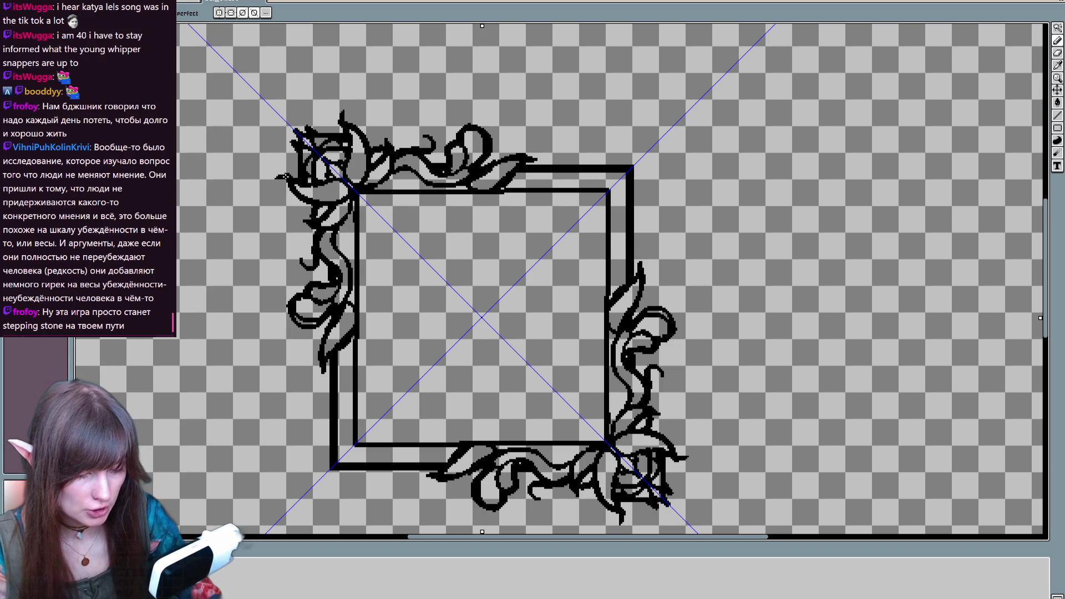
Add small mirrored curls to the vine ornaments
key("e")
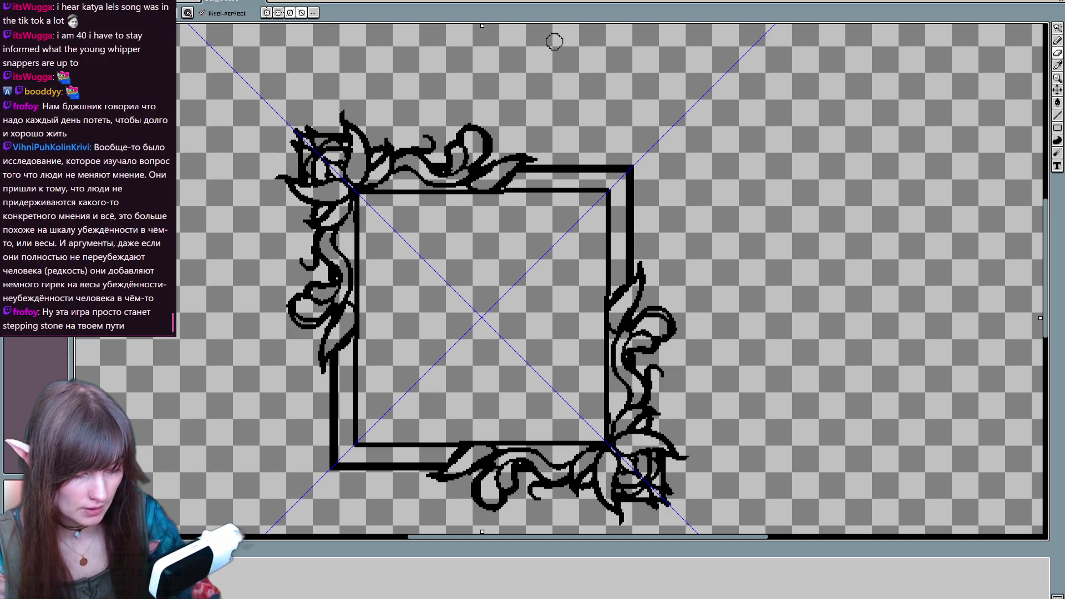
key("v")
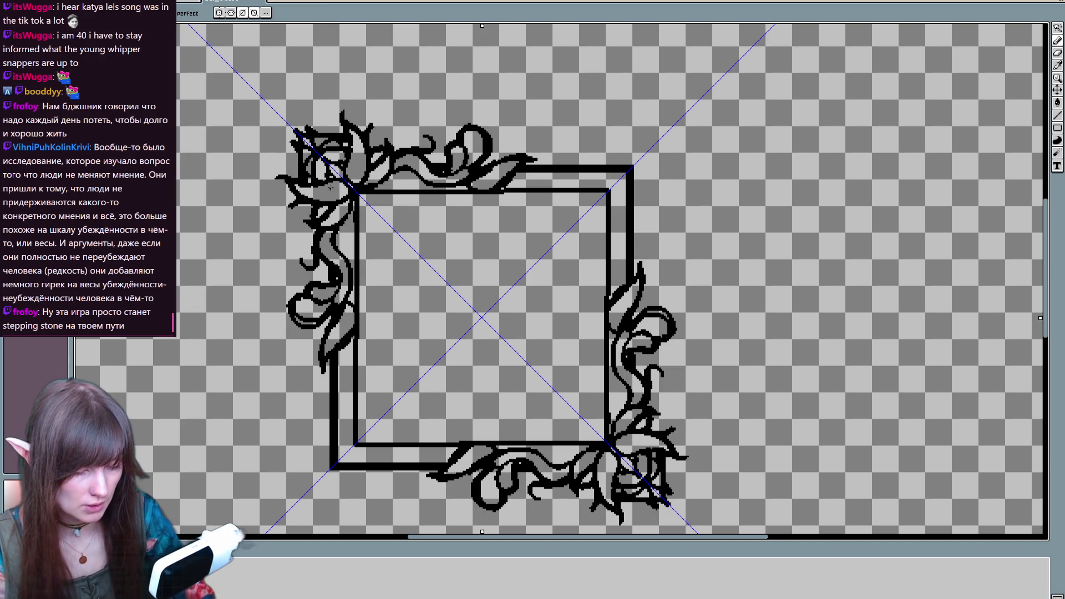
key("e")
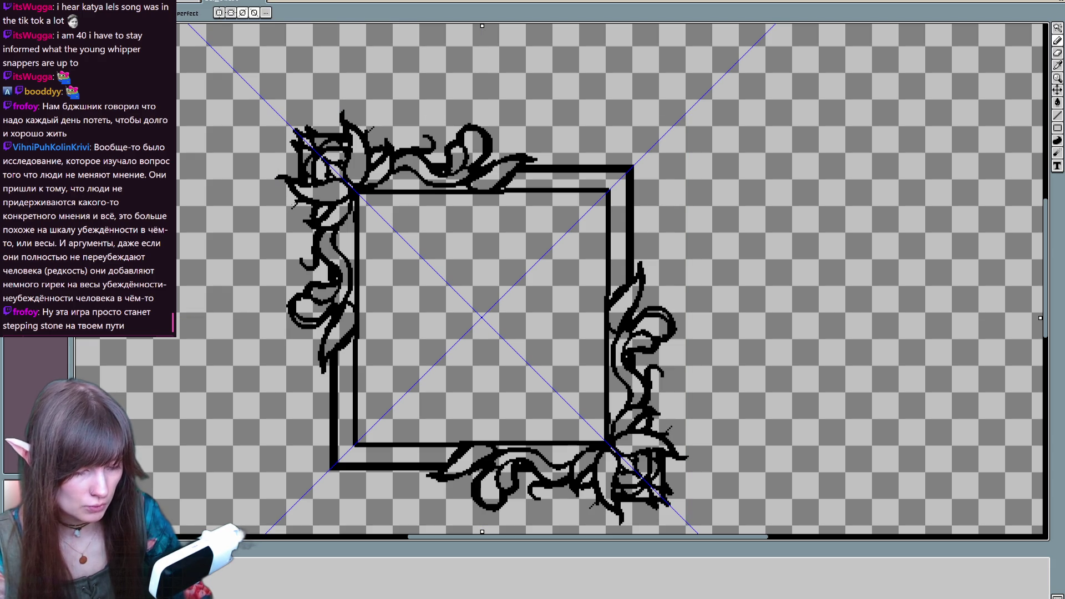
mouse_move(751, 241)
left_mouse_down()
mouse_move(779, 183)
mouse_move(749, 250)
left_mouse_up()
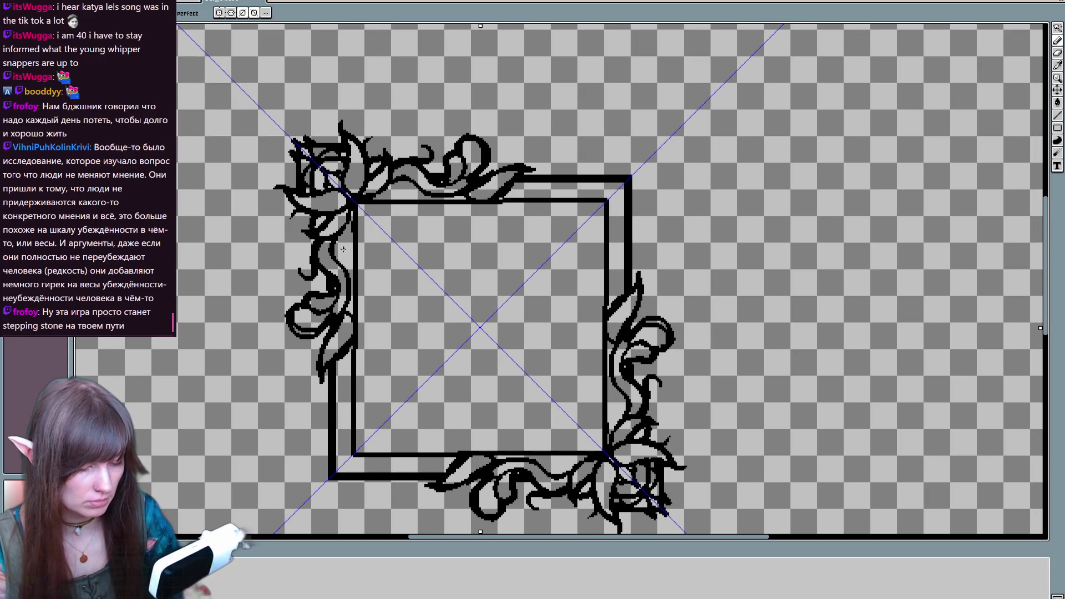
left_click_drag(401, 192, 412, 186)
left_click_drag(548, 466, 560, 461)
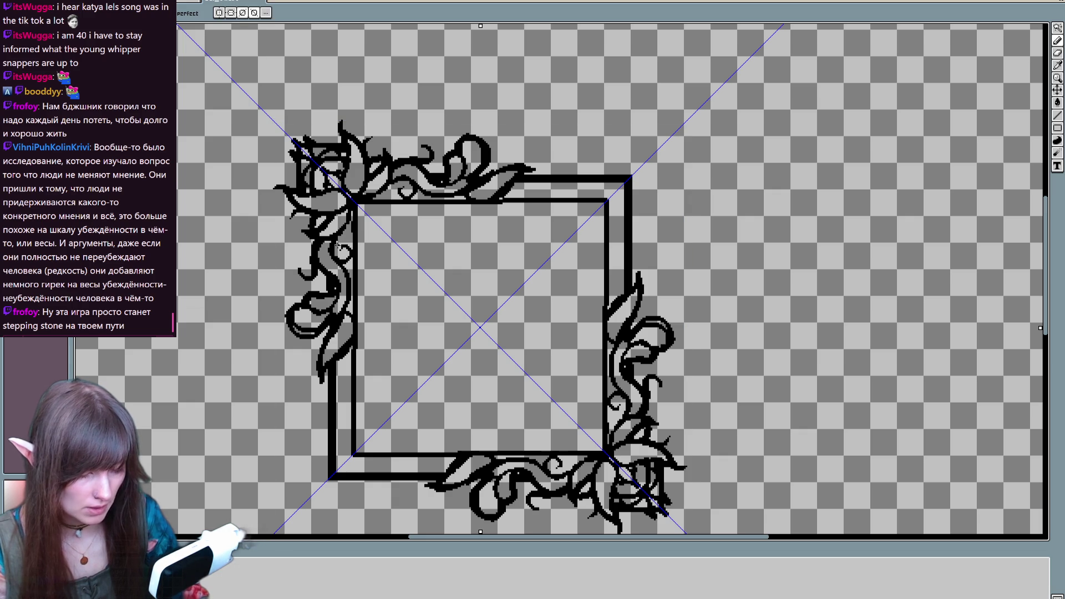
Start painting the top-left corner ornament's leaves red
left_click_drag(616, 183, 609, 205)
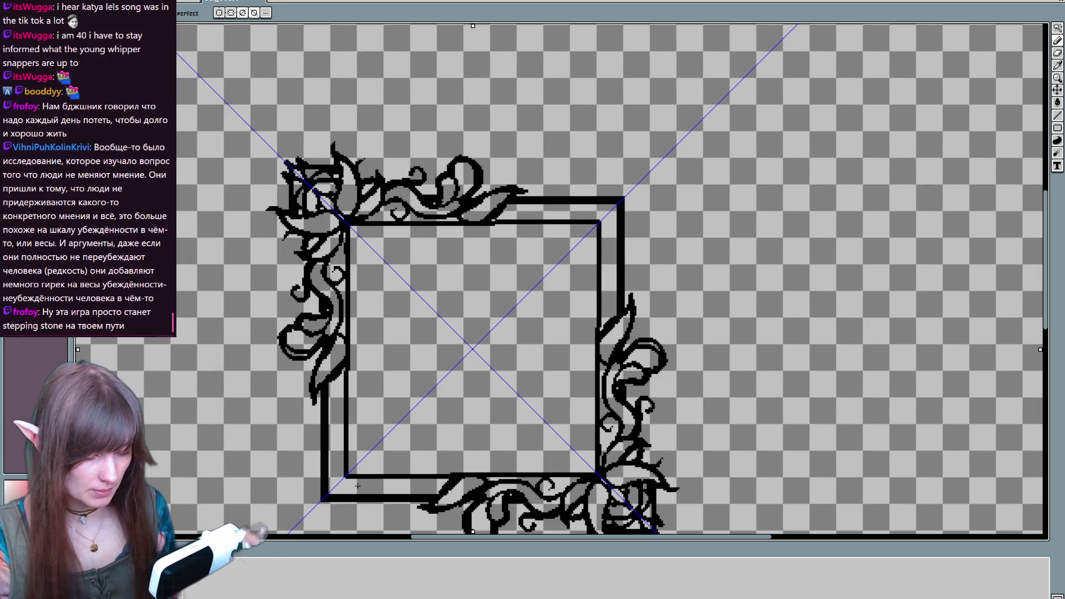
scroll(757, 268, "down", 4)
left_click_drag(757, 269, 714, 352)
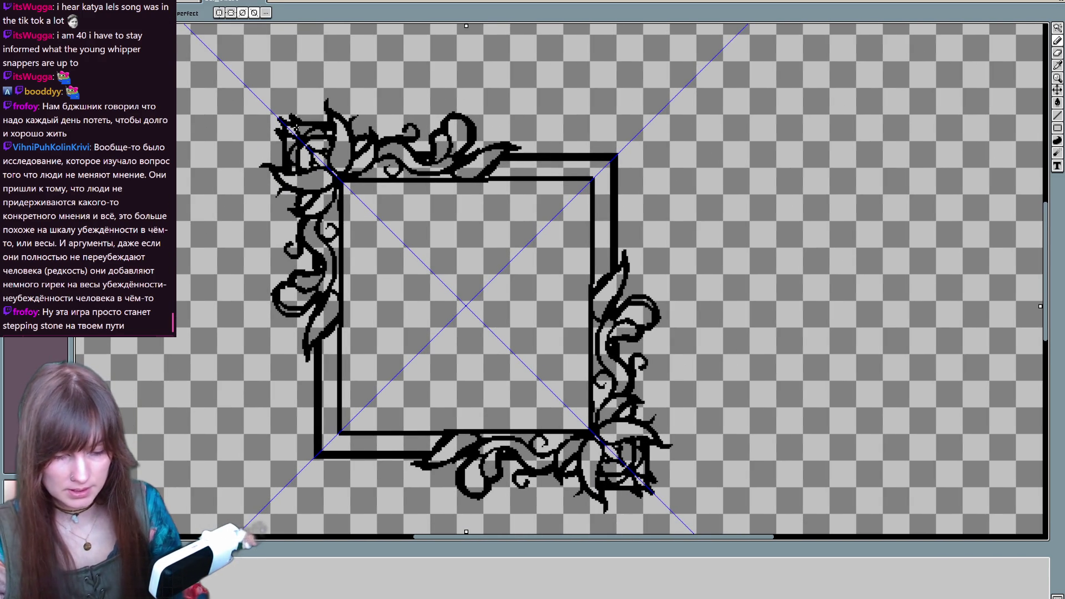
left_click(293, 145)
left_click_drag(292, 145, 300, 181)
Finish painting the ornament leaves, frame band, vines and top leaf highlight red
mouse_move(340, 119)
left_mouse_down()
mouse_move(306, 205)
mouse_move(328, 277)
mouse_move(302, 278)
mouse_move(283, 306)
mouse_move(330, 298)
mouse_move(309, 347)
mouse_move(427, 447)
left_mouse_up()
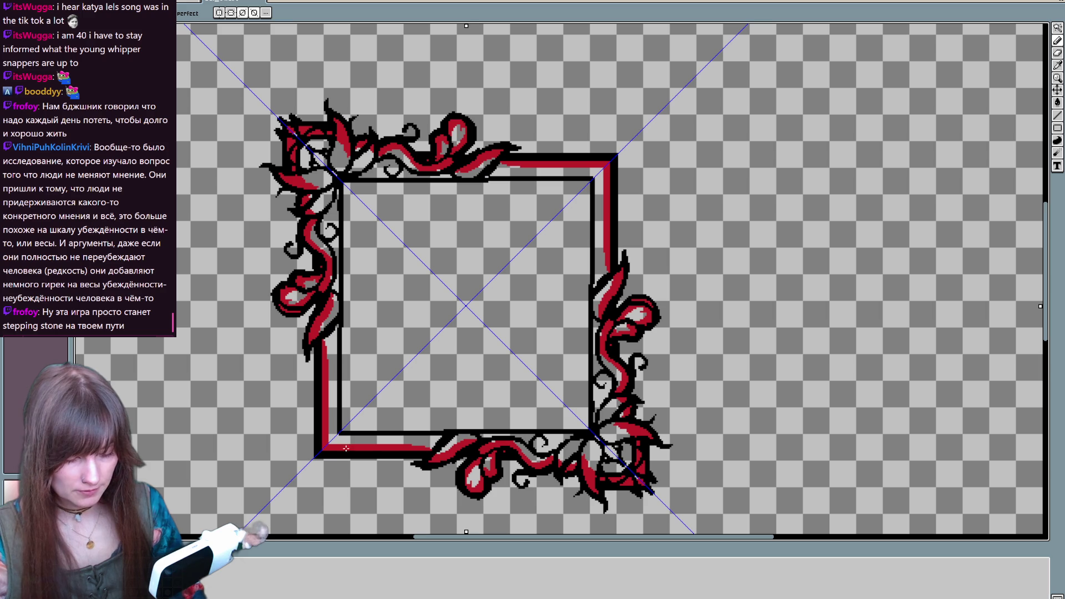
left_click(514, 333)
left_click(463, 130)
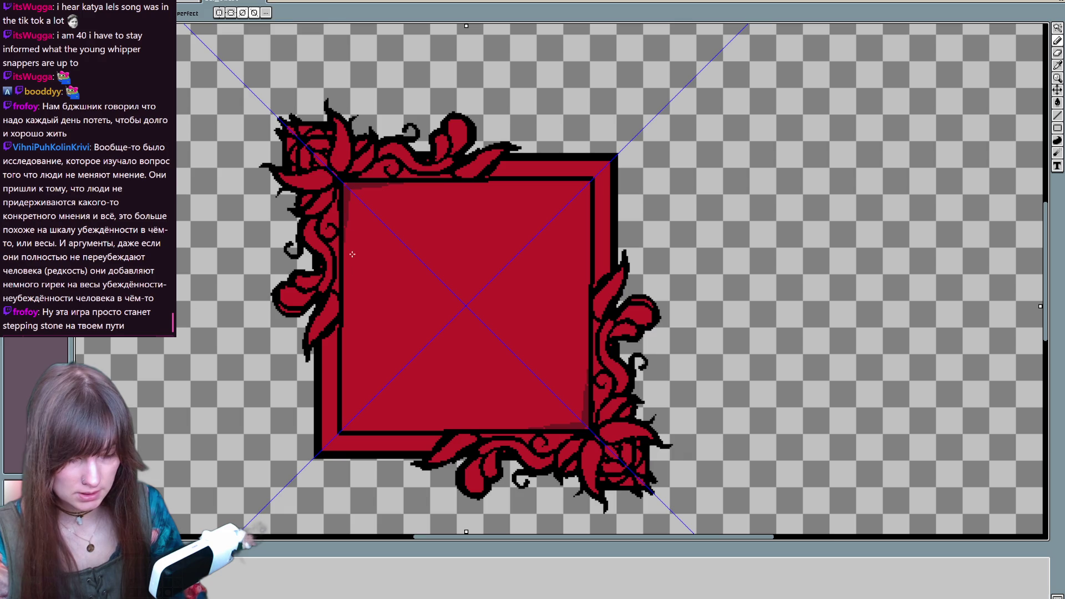
Sample the dark red from the red reference image and return to the frame drawing
key("ctrl+Tab")
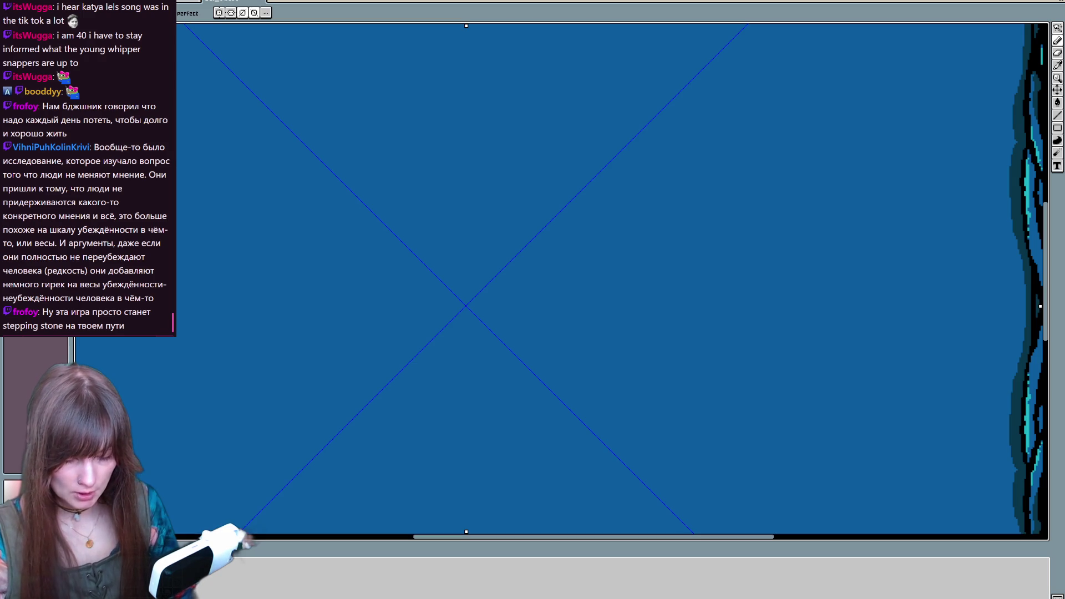
key("ctrl+Tab")
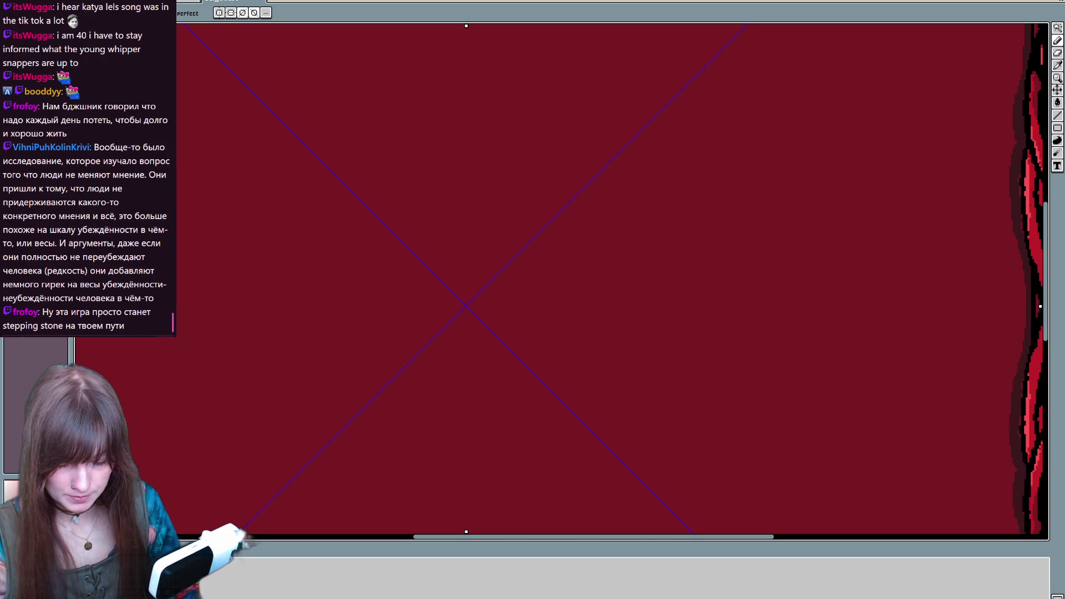
key("i")
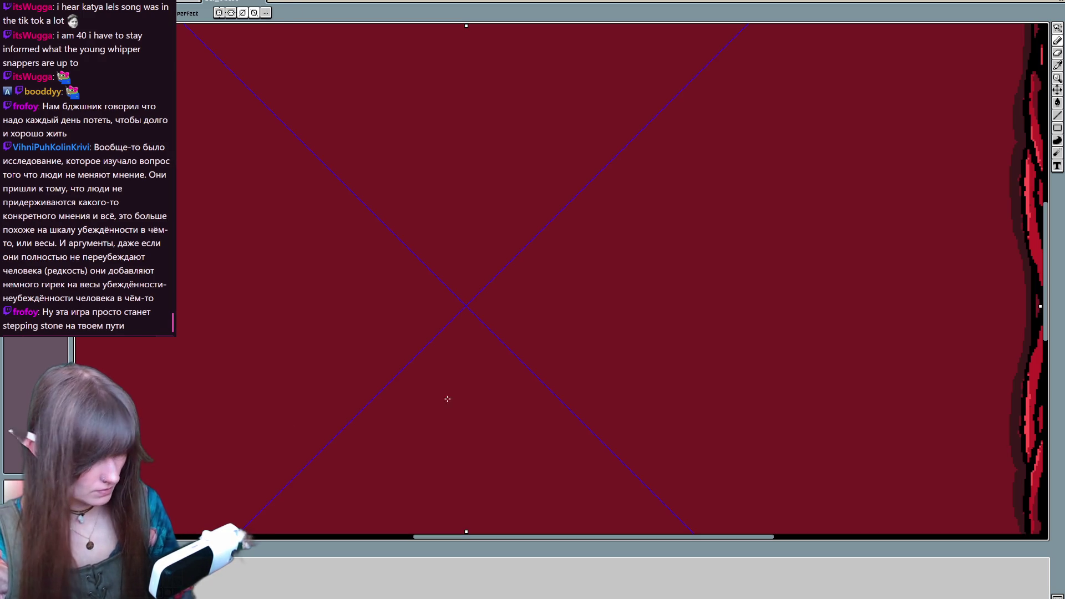
key("b")
key("ctrl+Tab")
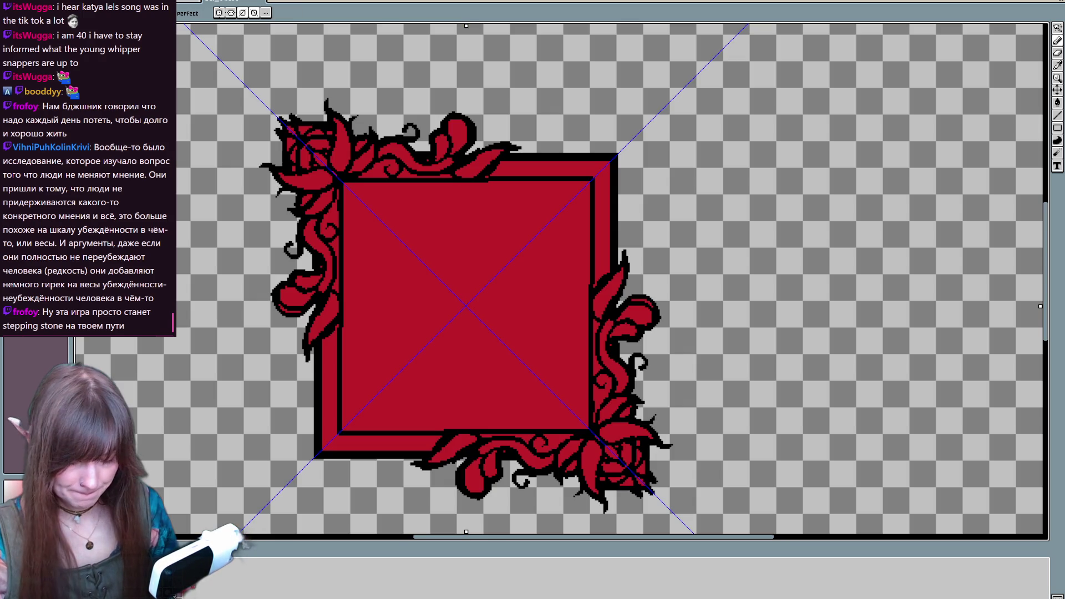
Pencil dark red along the inner edges, then flood-fill the inner square dark red
mouse_move(550, 188)
left_mouse_down()
mouse_move(349, 192)
mouse_move(350, 389)
left_mouse_up()
left_click_drag(345, 264, 346, 427)
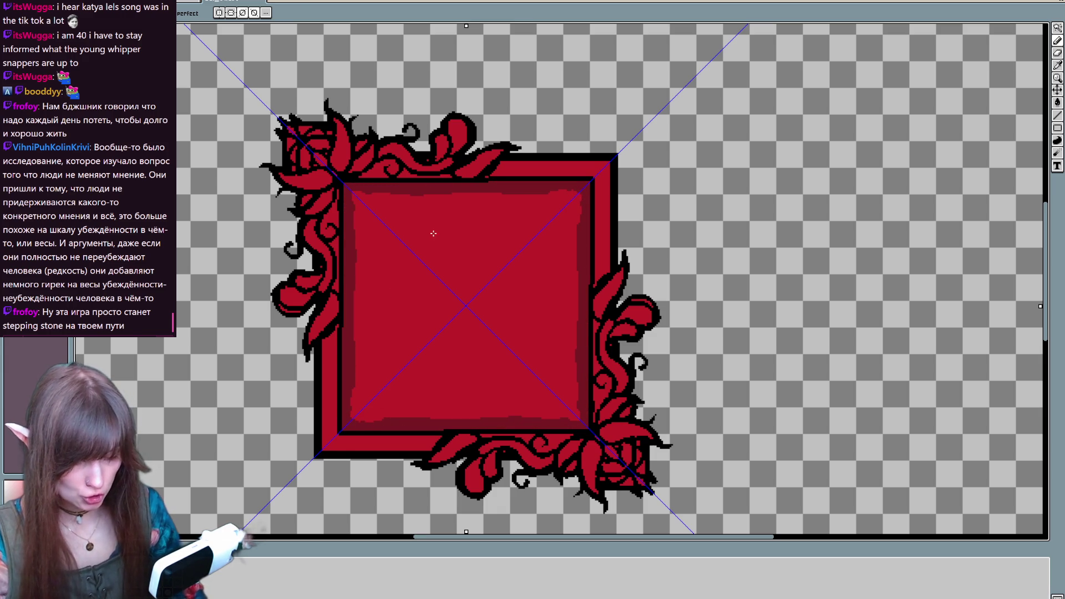
key("g")
left_click(406, 330)
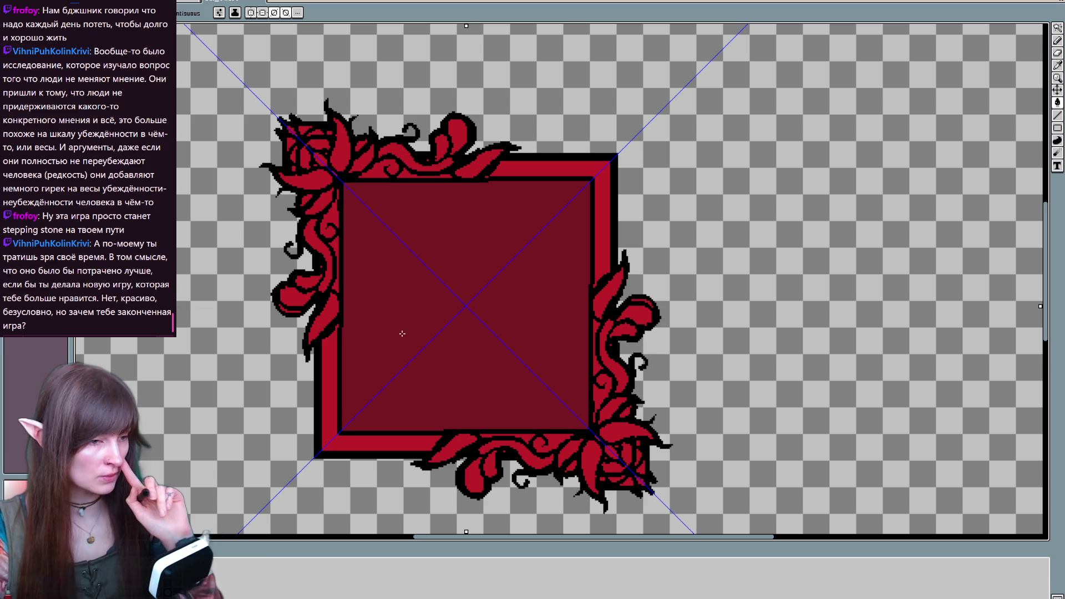
Paint darker red shadows on the left, top-left and top vines with symmetry mirroring
key("i")
key("b")
mouse_move(336, 256)
left_mouse_down()
mouse_move(327, 218)
mouse_move(338, 193)
mouse_move(306, 197)
left_mouse_up()
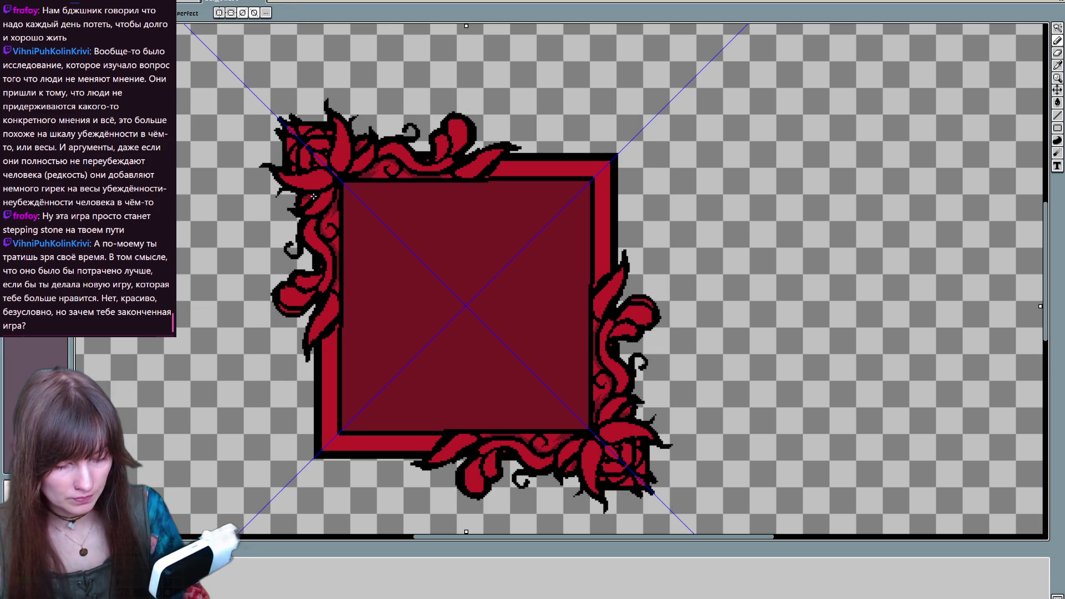
mouse_move(319, 153)
left_mouse_down()
mouse_move(311, 143)
mouse_move(295, 150)
left_mouse_up()
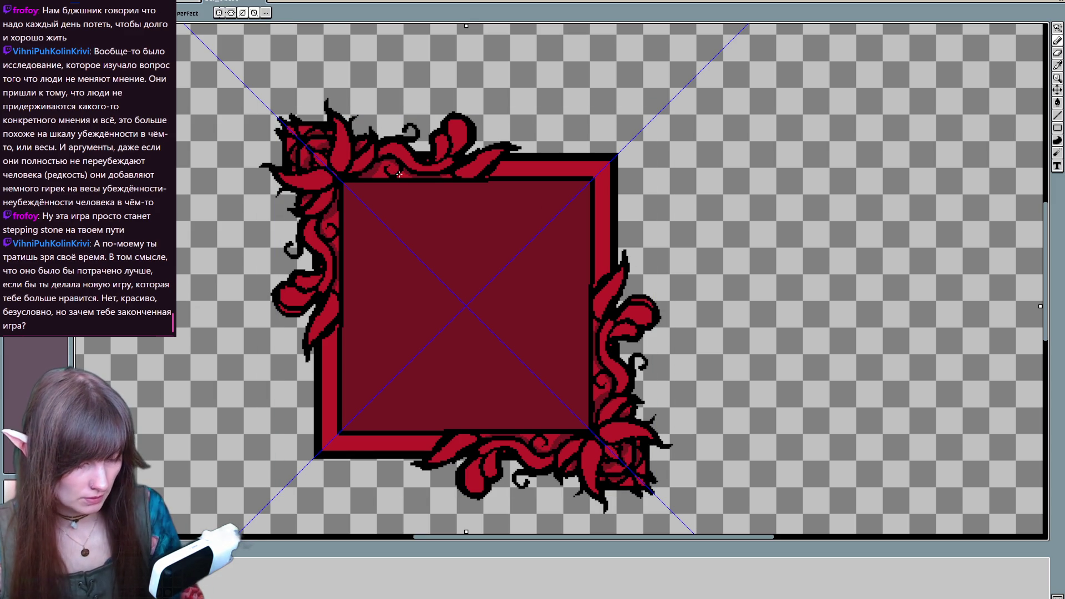
scroll(521, 199, "down", 1)
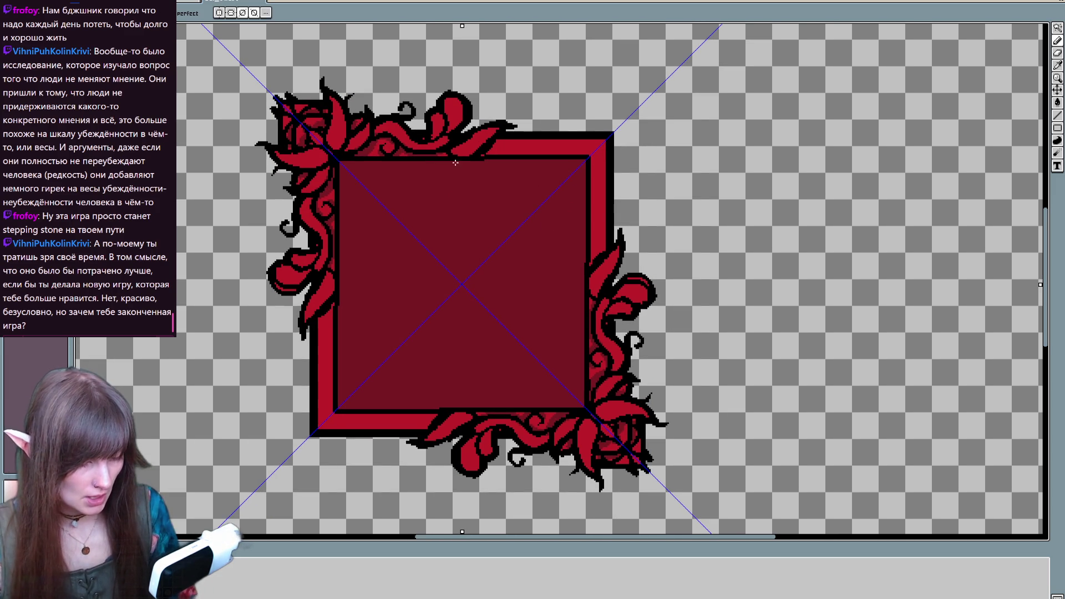
left_click_drag(488, 152, 494, 145)
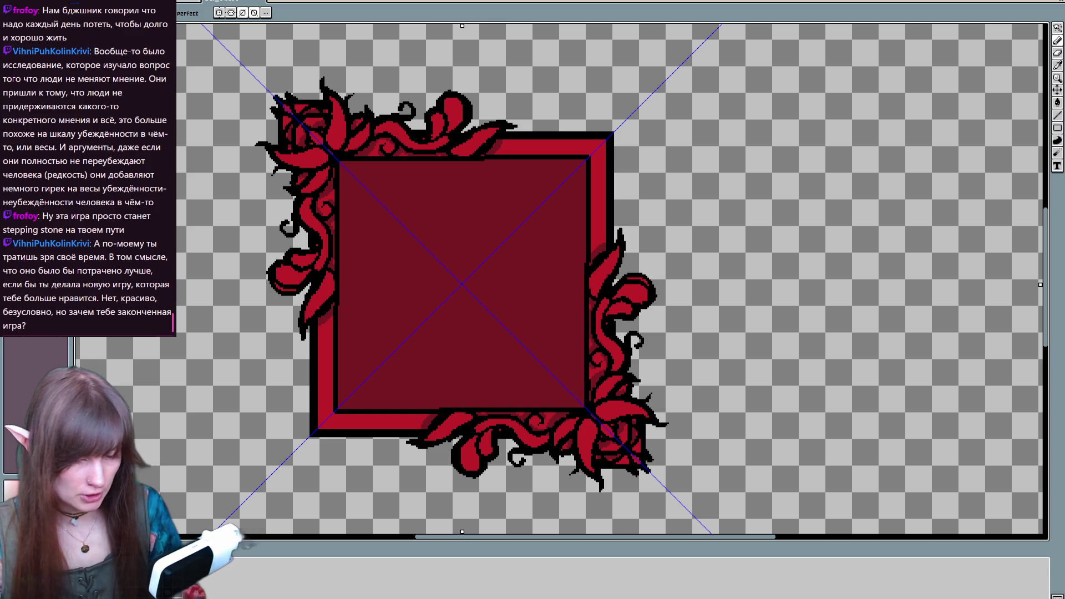
Add pink highlights to the top-left leaves, vine curl, top-edge leaf and left leaf, and darken the left edge
left_click_drag(339, 108, 346, 123)
left_click_drag(299, 165, 315, 167)
left_click_drag(397, 124, 377, 132)
mouse_move(451, 104)
left_mouse_down()
mouse_move(457, 113)
mouse_move(441, 121)
mouse_move(479, 137)
mouse_move(467, 138)
left_mouse_up()
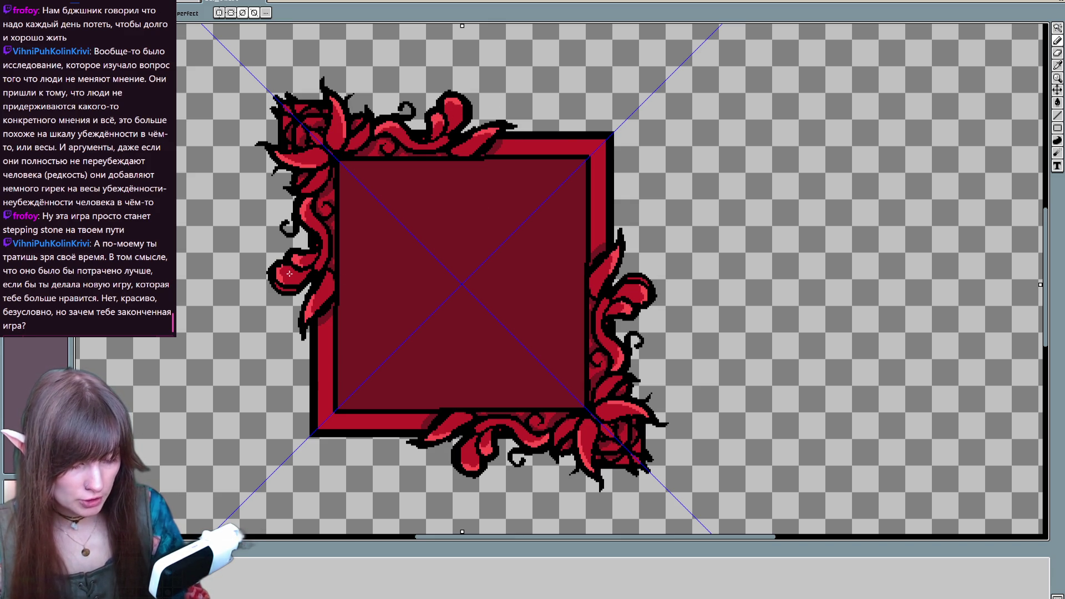
mouse_move(282, 282)
left_mouse_down()
mouse_move(305, 274)
mouse_move(302, 263)
left_mouse_up()
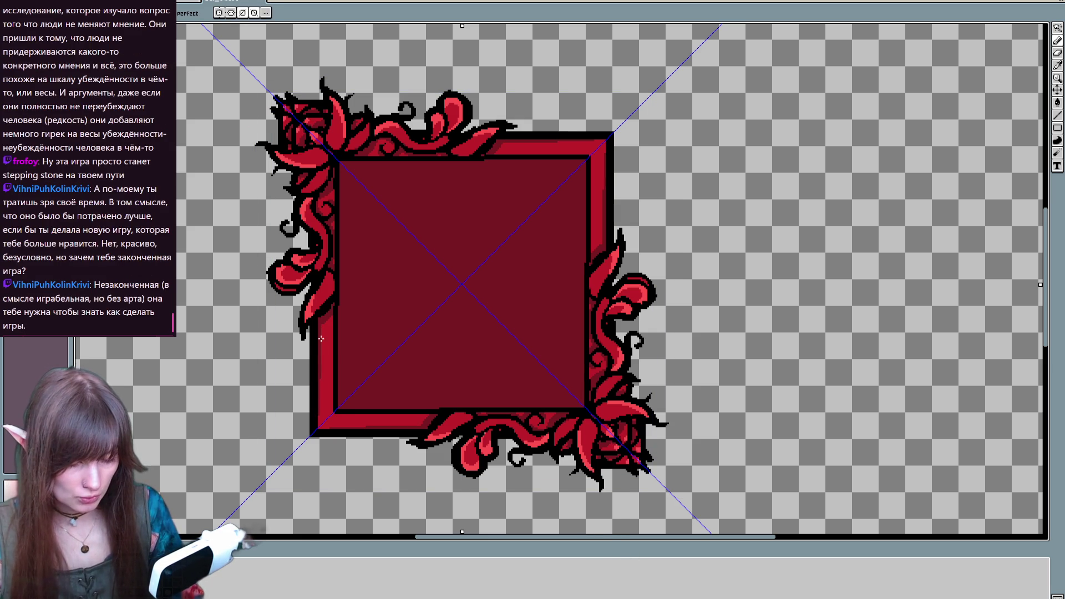
left_click_drag(319, 380, 320, 424)
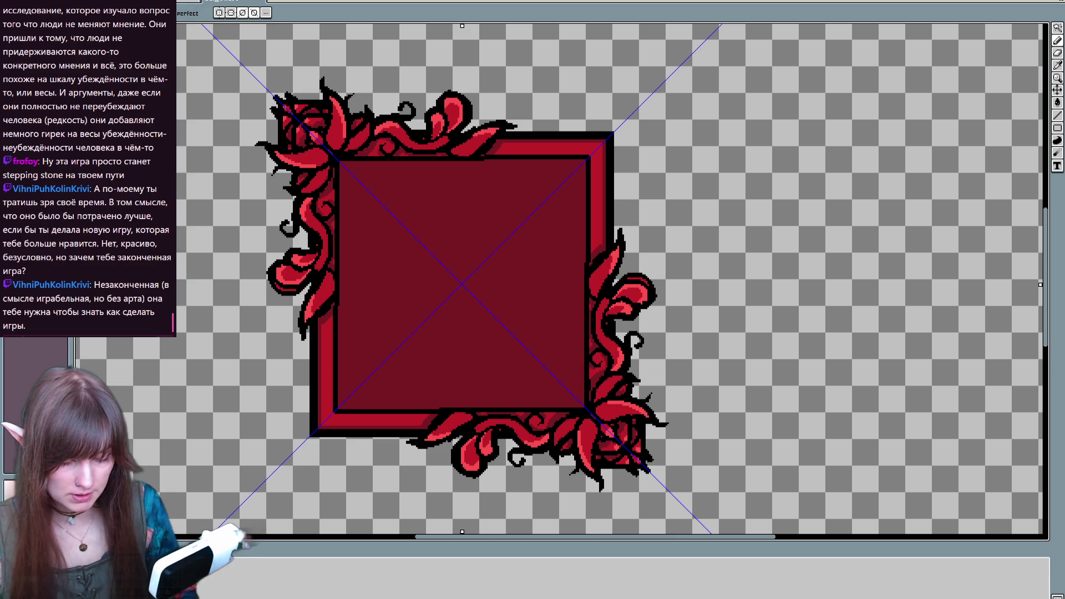
Pencil a darker band down the inner square's left rim with a lighter line beside it
scroll(387, 294, "up", 3)
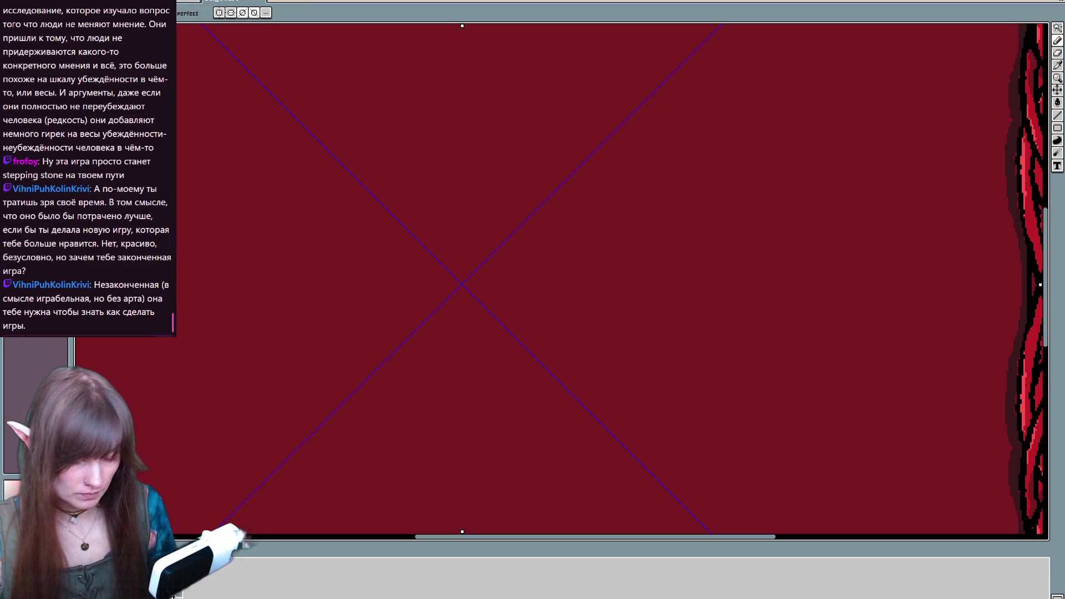
scroll(462, 284, "down", 3)
left_click_drag(338, 164, 336, 289)
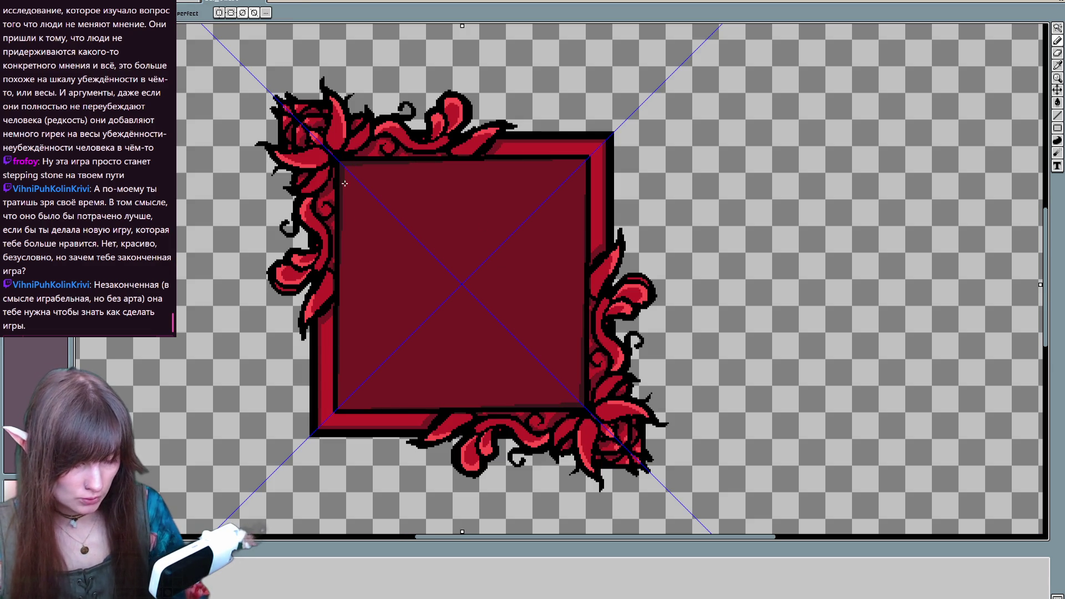
left_click_drag(338, 179, 340, 398)
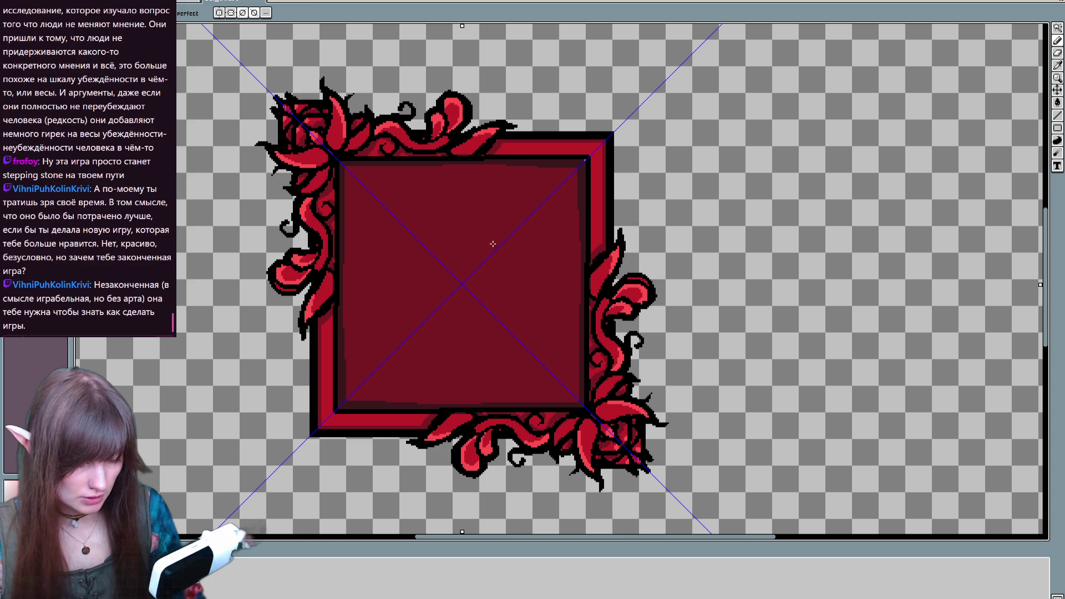
left_click_drag(344, 236, 344, 354)
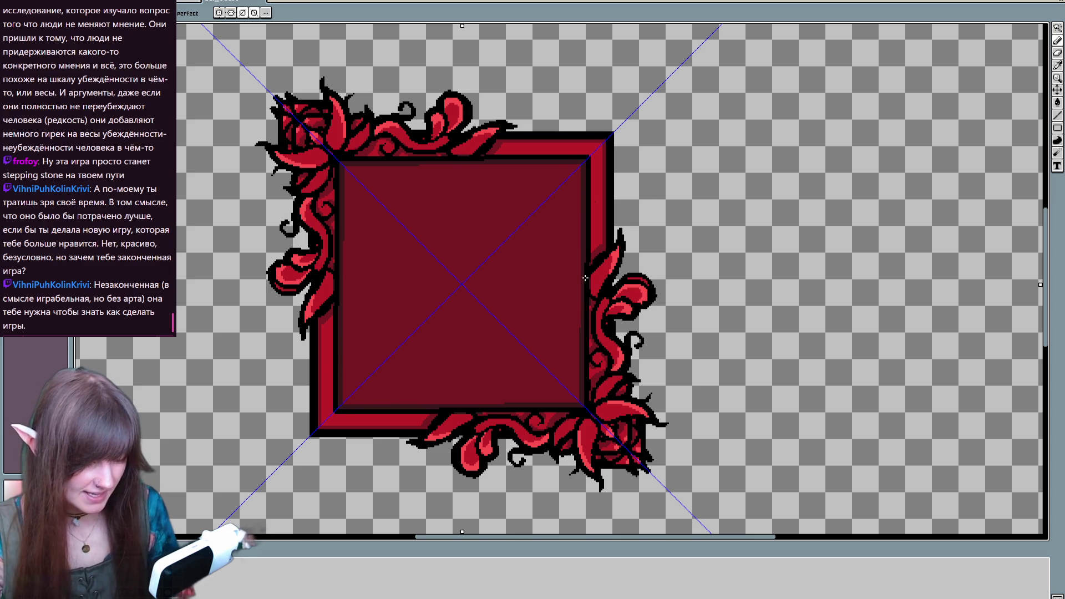
scroll(392, 190, "up", 2)
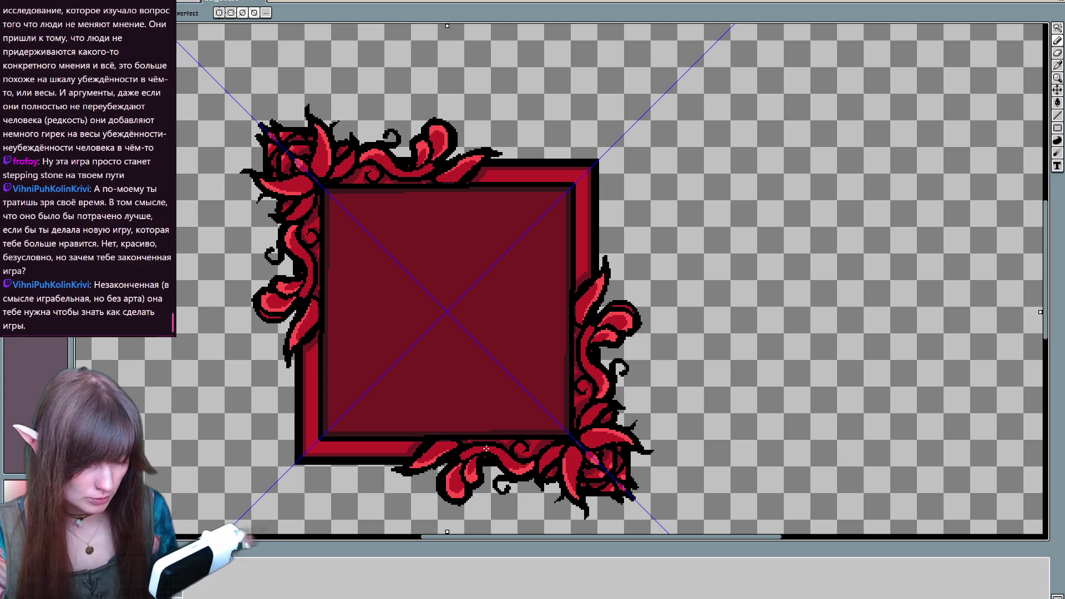
Disable symmetry in the toolbar so the diagonal guide lines disappear
scroll(425, 473, "down", 2)
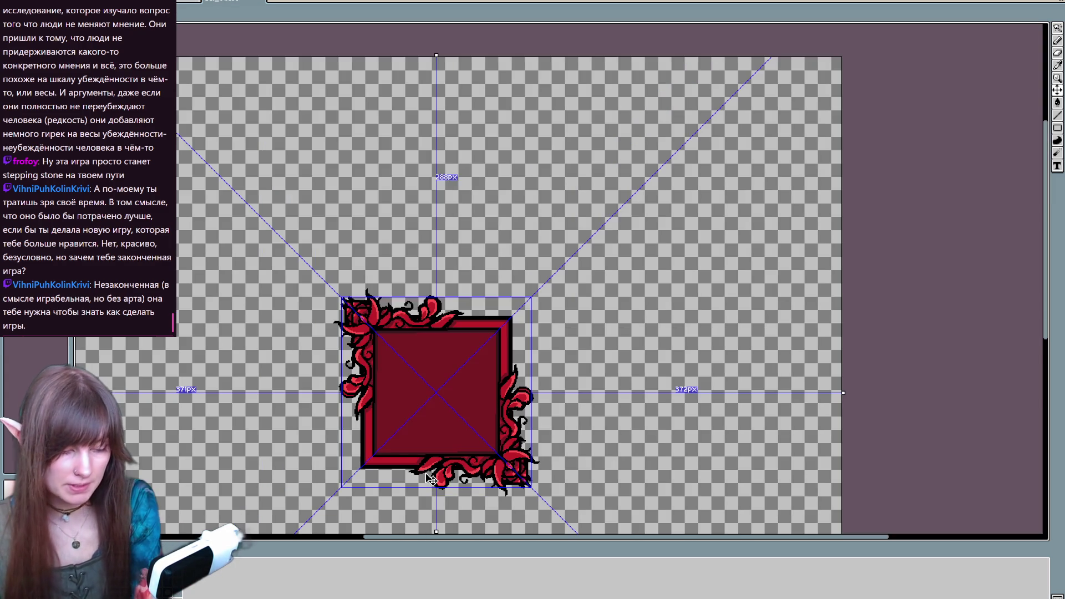
scroll(425, 472, "up", 2)
left_click_drag(557, 339, 572, 329)
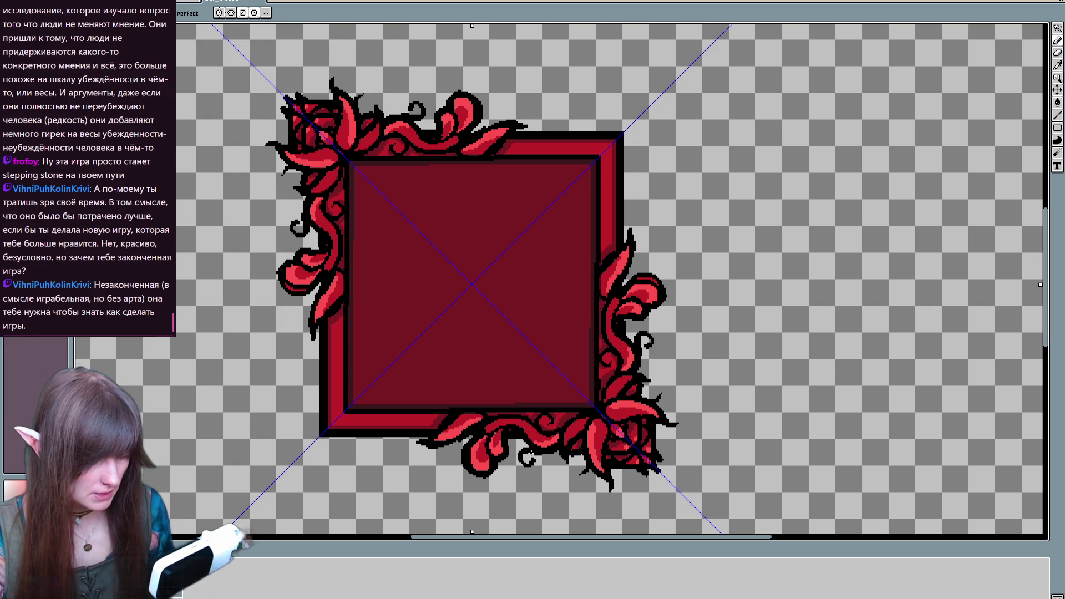
key("alt")
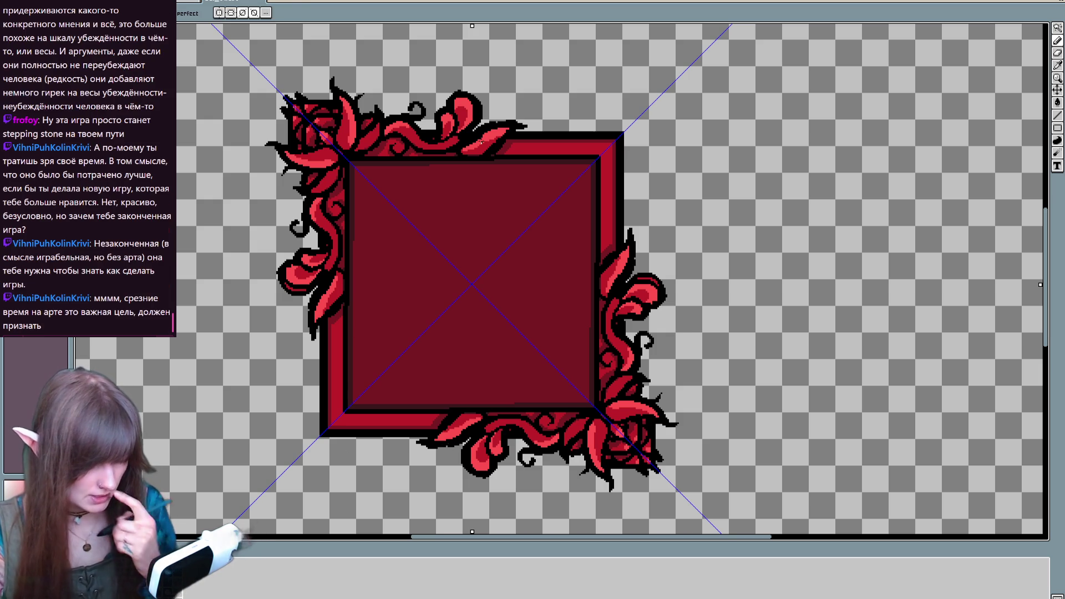
left_click(254, 12)
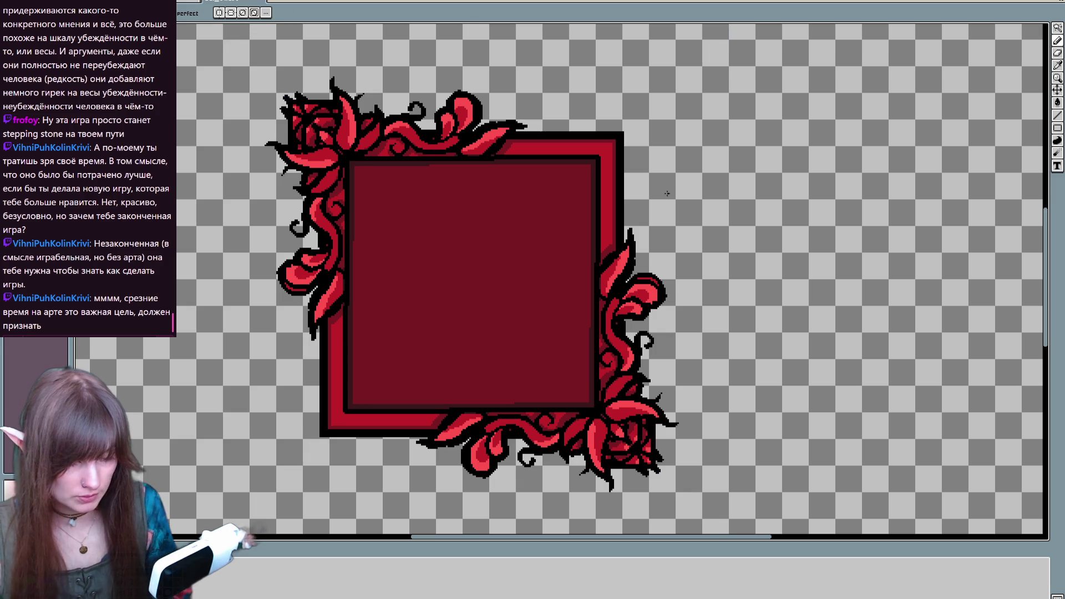
Pan around and select the whole artwork to review the finished frame
left_click_drag(696, 385, 706, 414)
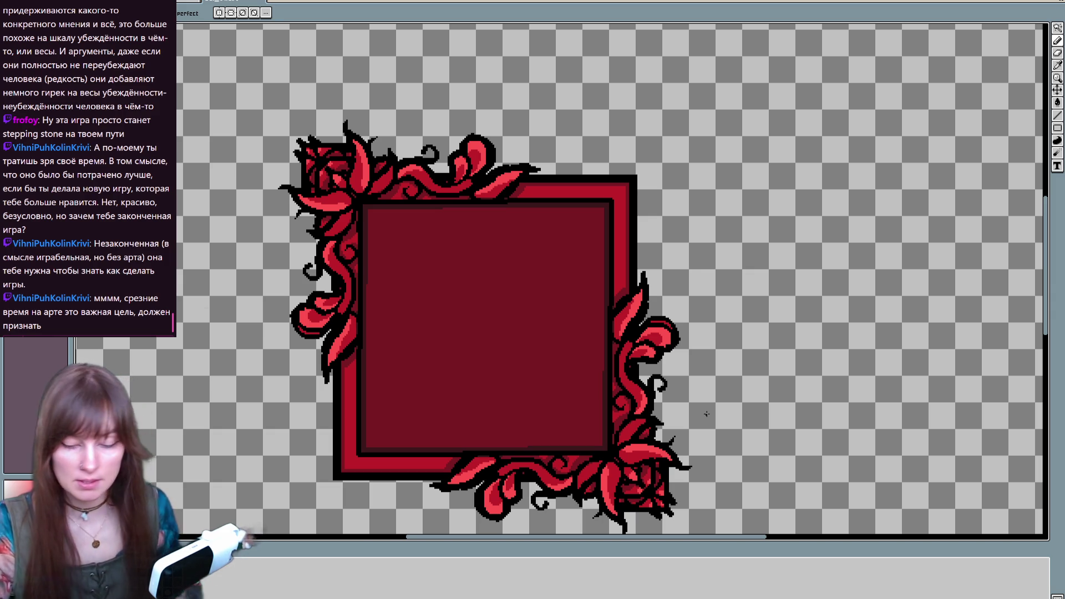
key("ctrl+a")
mouse_move(770, 328)
left_mouse_down()
mouse_move(764, 285)
mouse_move(754, 297)
left_mouse_up()
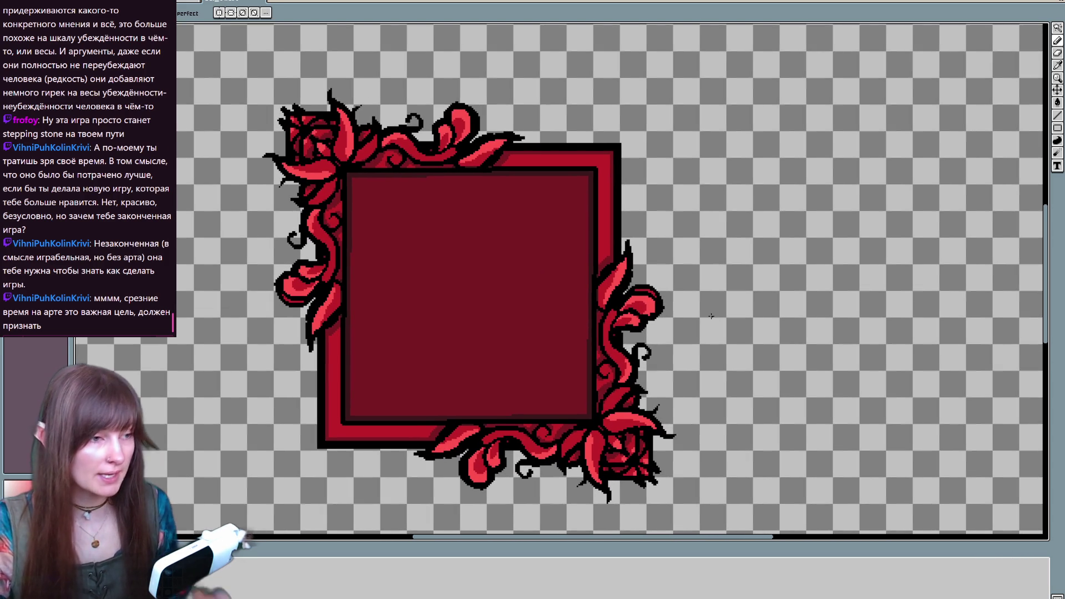
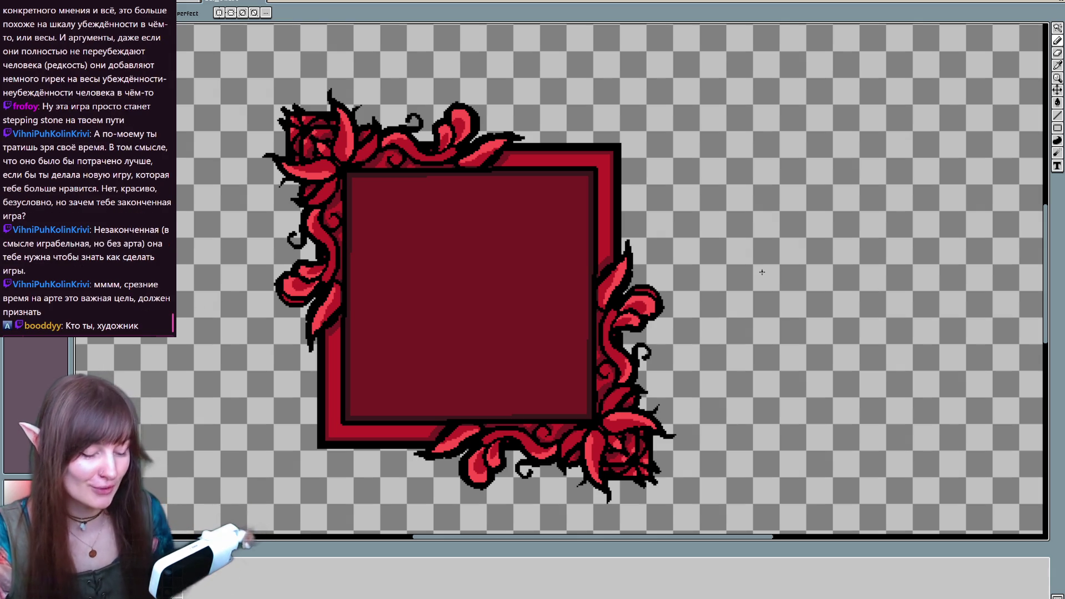
Clear the stray black sketch strokes from the frame canvas
left_click_drag(585, 133, 534, 280)
key("ctrl+z")
mouse_move(618, 82)
left_mouse_down()
mouse_move(486, 319)
mouse_move(537, 261)
left_mouse_up()
key("ctrl+a")
key("Delete")
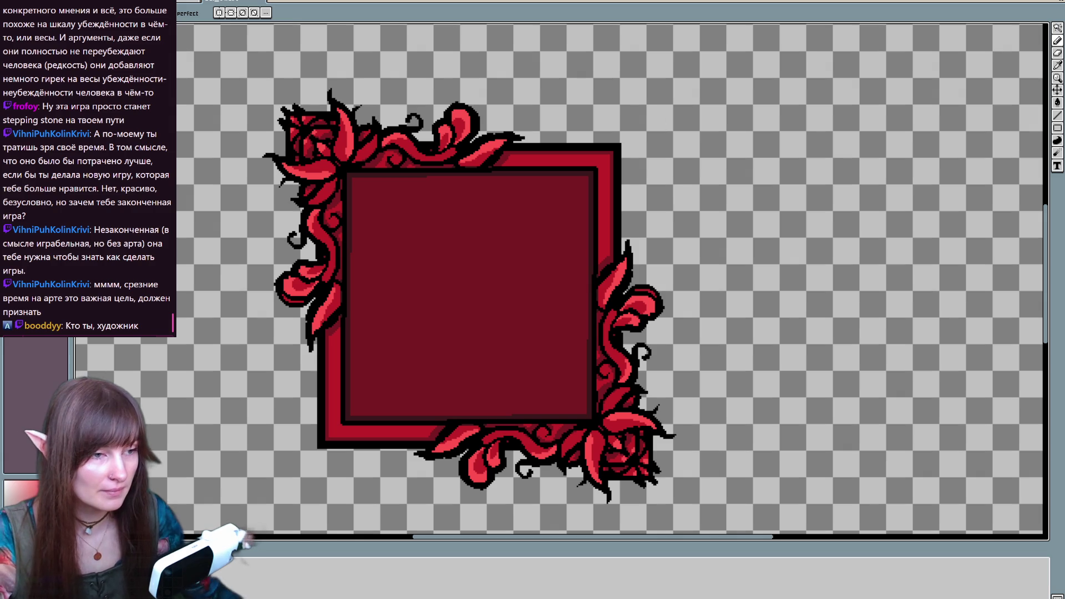
left_click(662, 253)
key("Escape")
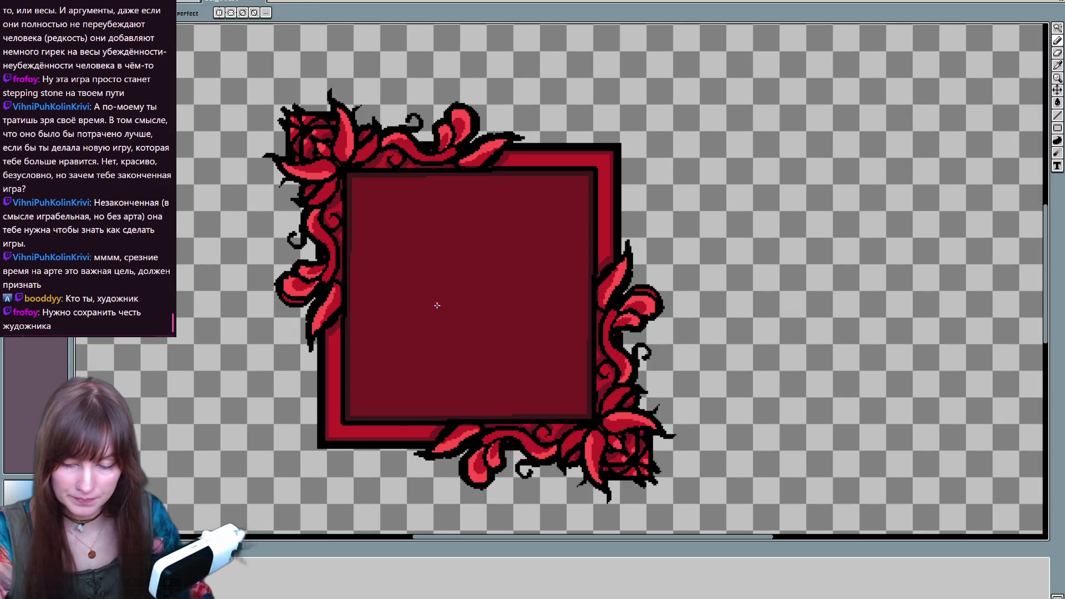
Fill the dark red inner panel, left vines and right-side frame sections blue
key("g")
left_click(398, 414)
left_click(335, 358)
left_click(328, 265)
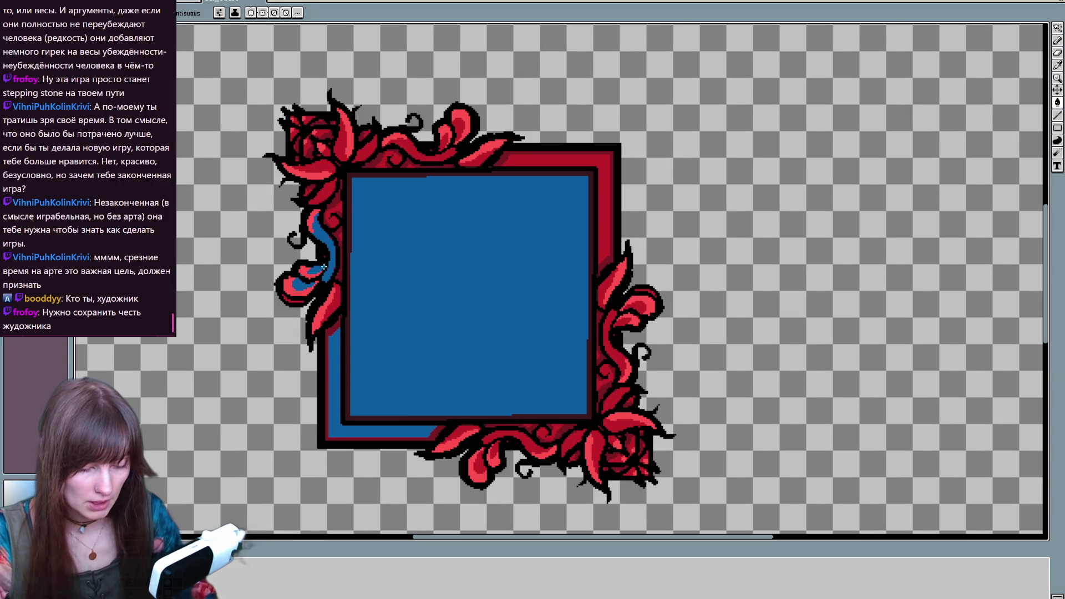
left_click(336, 216)
left_click(605, 166)
left_click(613, 344)
left_click(609, 286)
left_click(611, 426)
left_click(609, 376)
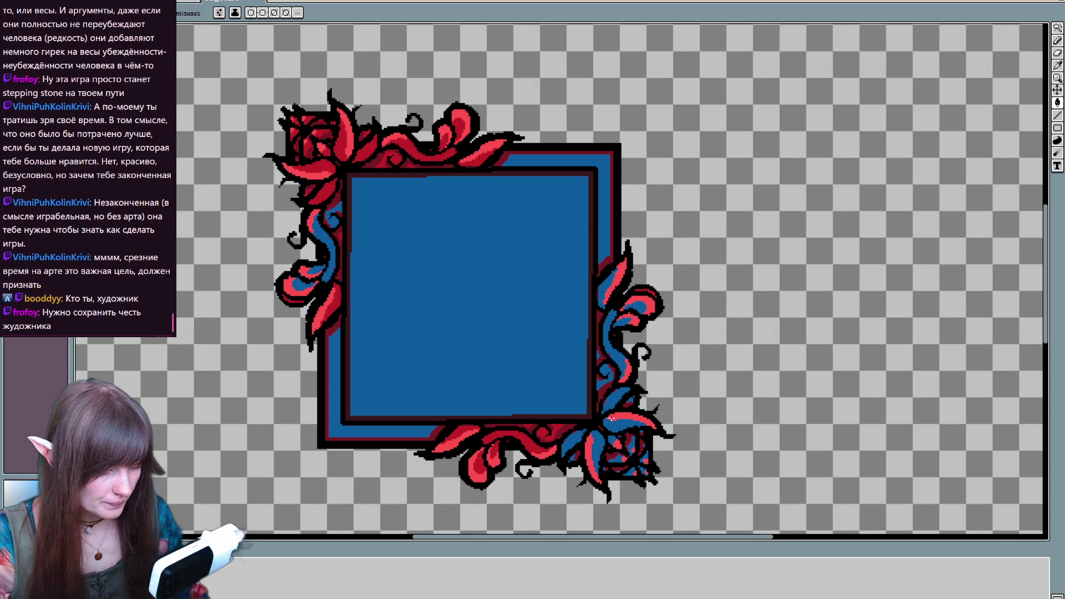
Turn the bottom vine pieces, top vine, flower centre and top-left flower and leaves blue
left_click(522, 445)
left_click(549, 434)
left_click(449, 436)
left_click(460, 130)
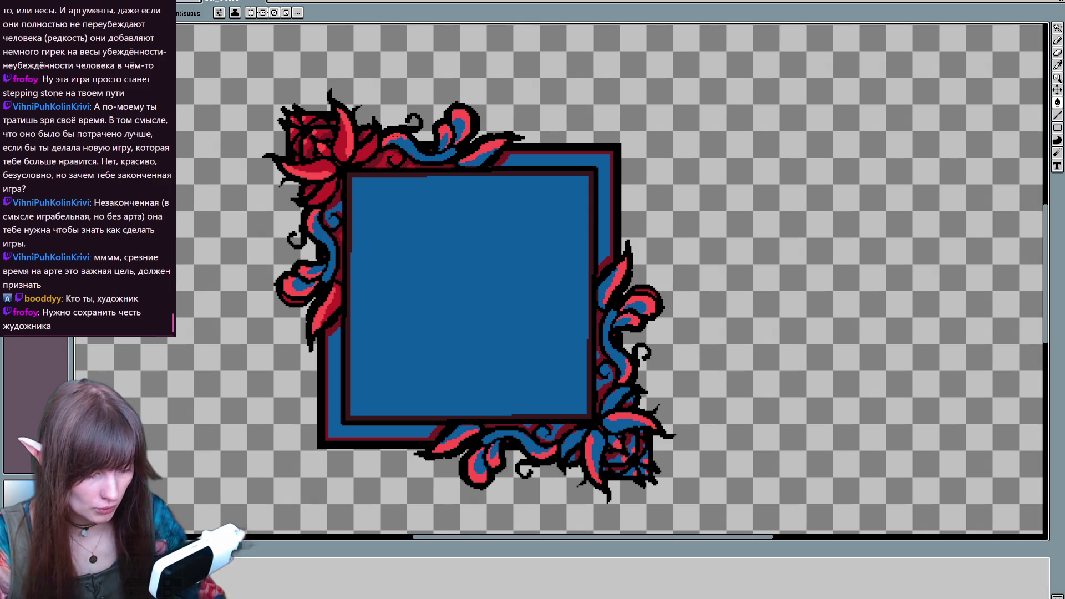
left_click(339, 139)
left_click(313, 169)
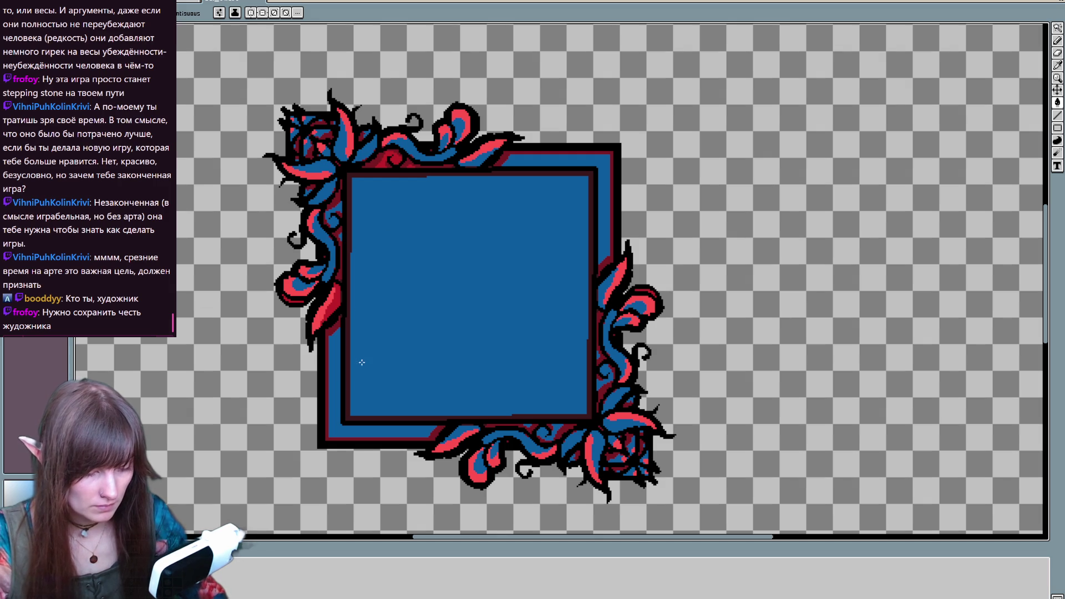
left_click(387, 157)
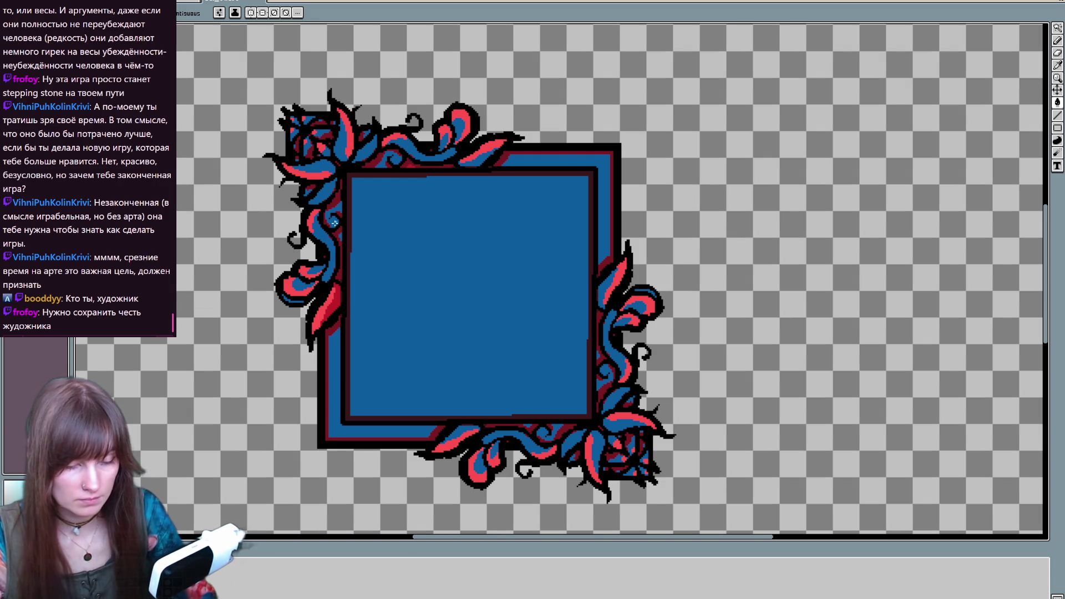
Fill the top ornament and left-side leaves light cyan
left_click(312, 221)
left_click(308, 171)
left_click(345, 133)
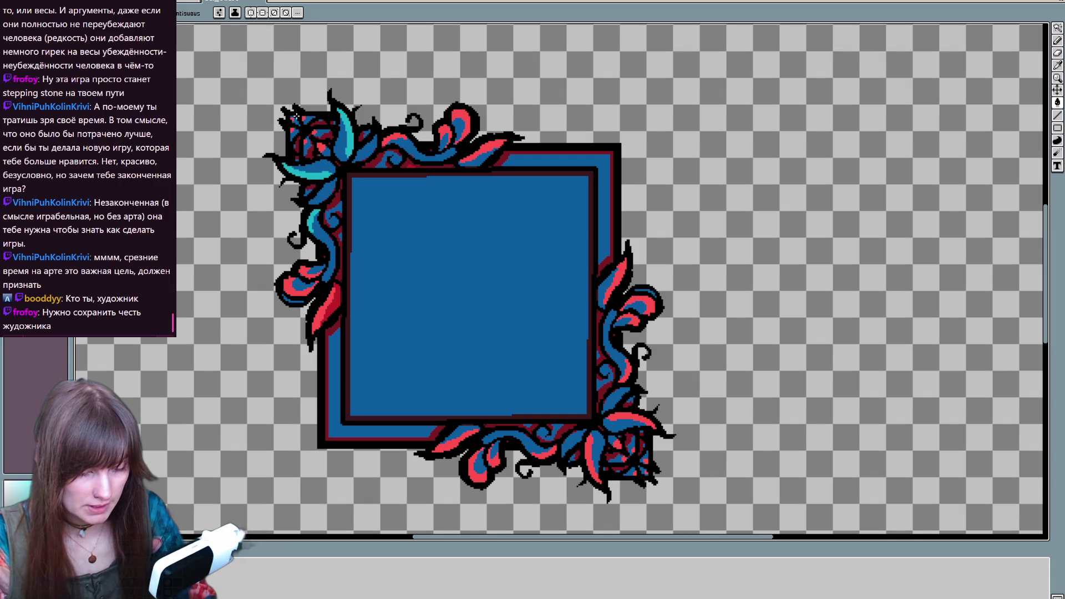
left_click(313, 167)
left_click(340, 141)
key("ctrl+z")
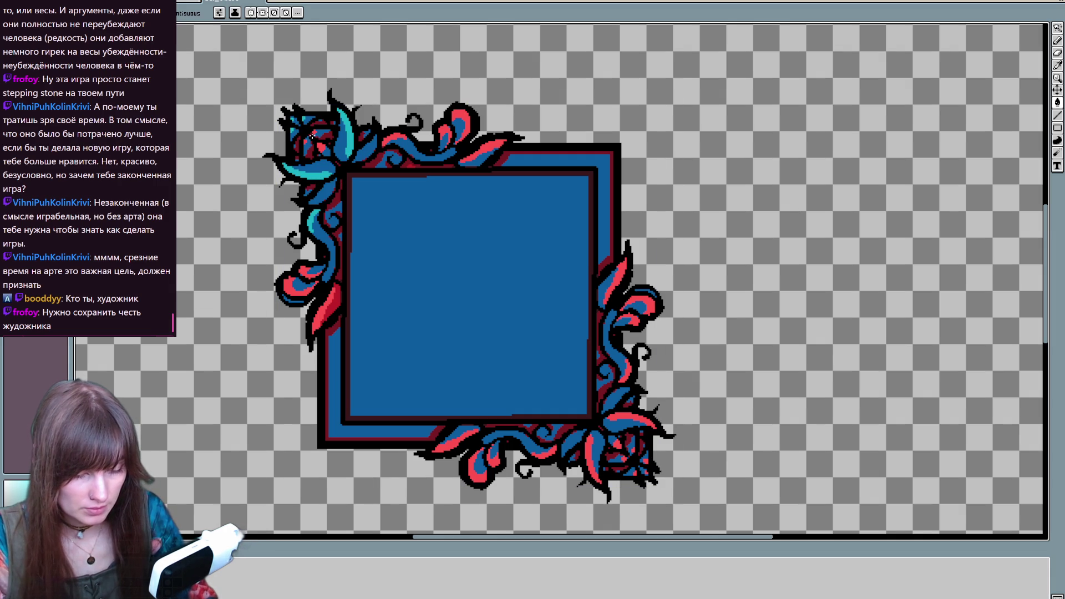
left_click(460, 119)
left_click(444, 133)
left_click(489, 150)
left_click(325, 310)
left_click(300, 286)
left_click(311, 272)
Fill the right-side, bottom-right and bottom ornament leaves cyan, fixing the last red spot blue
left_click(615, 280)
left_click(641, 308)
left_click(624, 319)
left_click(635, 372)
left_click(623, 419)
left_click(583, 459)
left_click(618, 445)
left_click(624, 458)
left_click(597, 452)
left_click(627, 424)
left_click(634, 451)
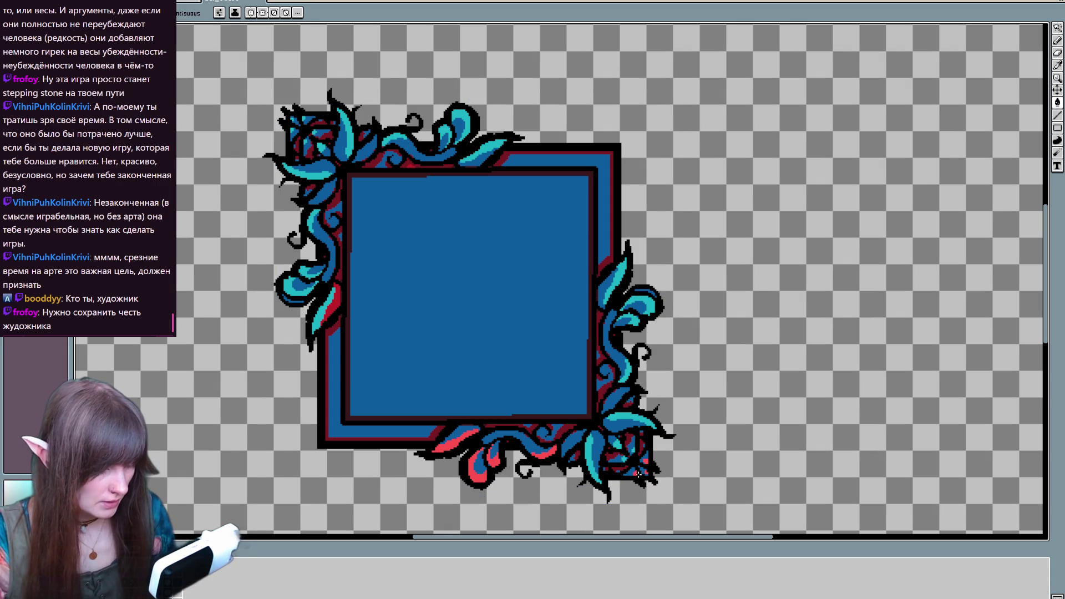
left_click(647, 460)
left_click(477, 468)
left_click(452, 442)
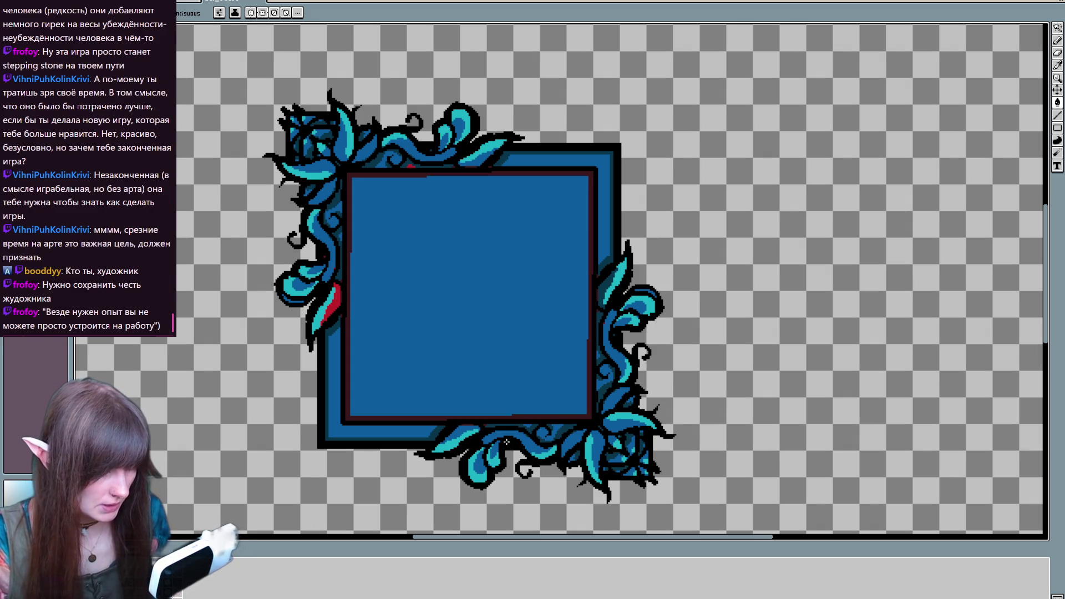
Darken the inner panel's red outline, fix the left vine's red patch, and save
key("ctrl+t")
key("Return")
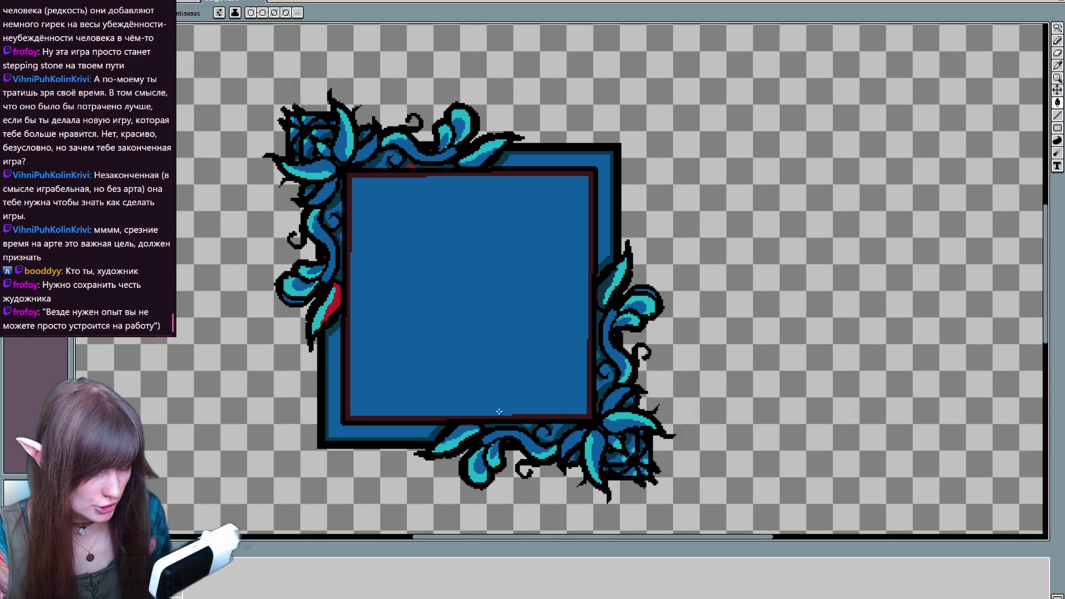
key("b")
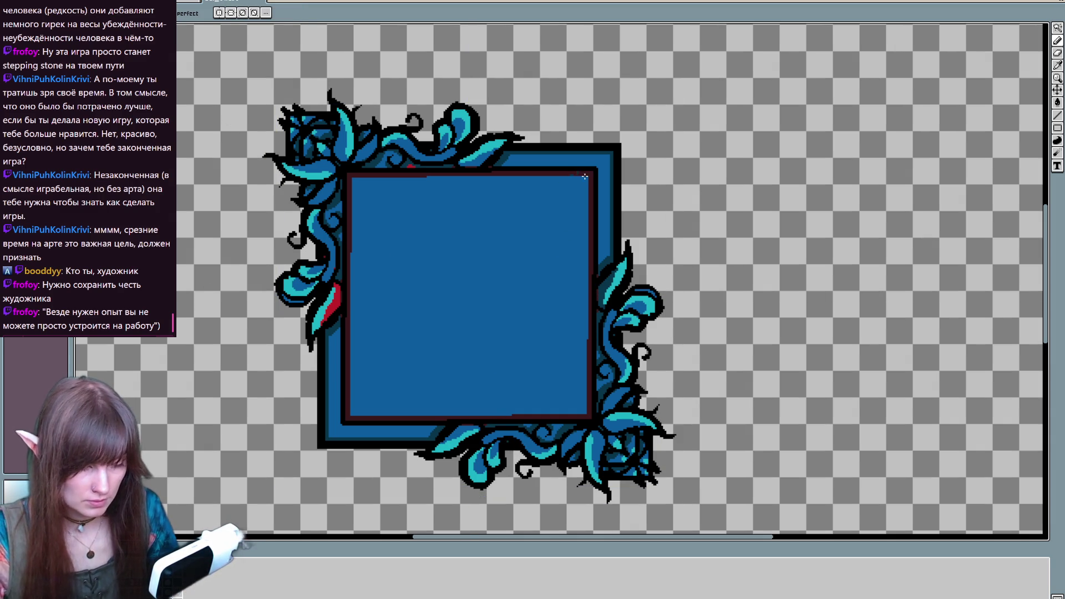
key("g")
left_click(574, 249)
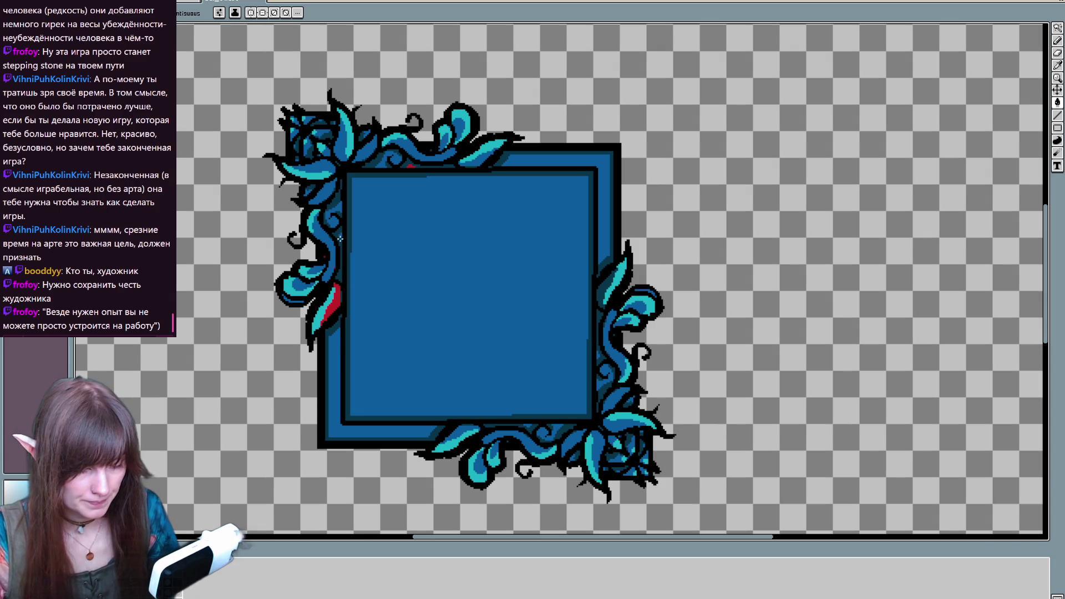
left_click(332, 302)
key("i")
key("b")
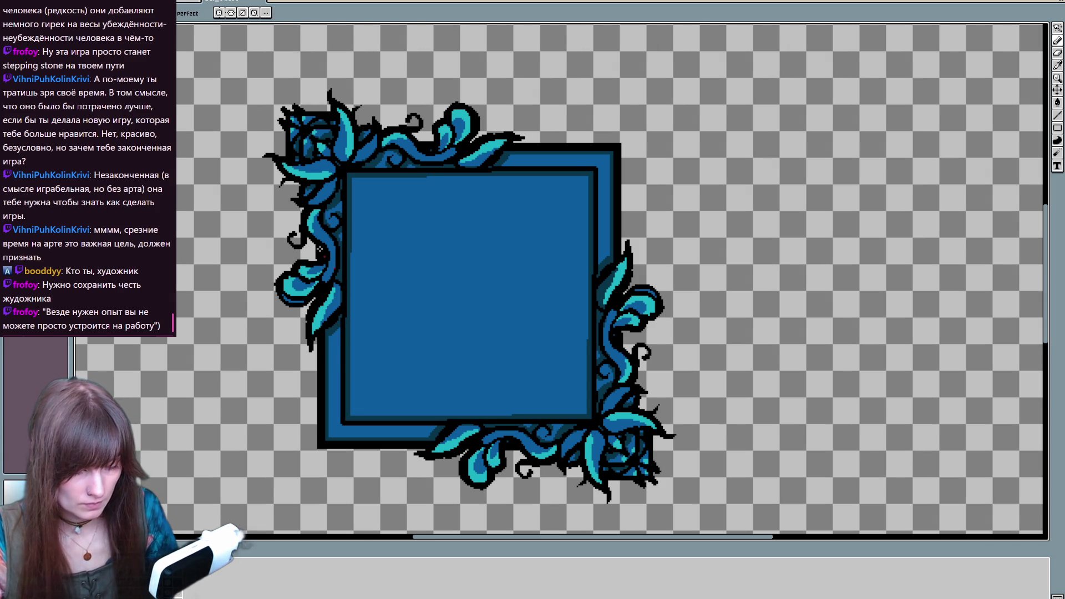
key("ctrl+s")
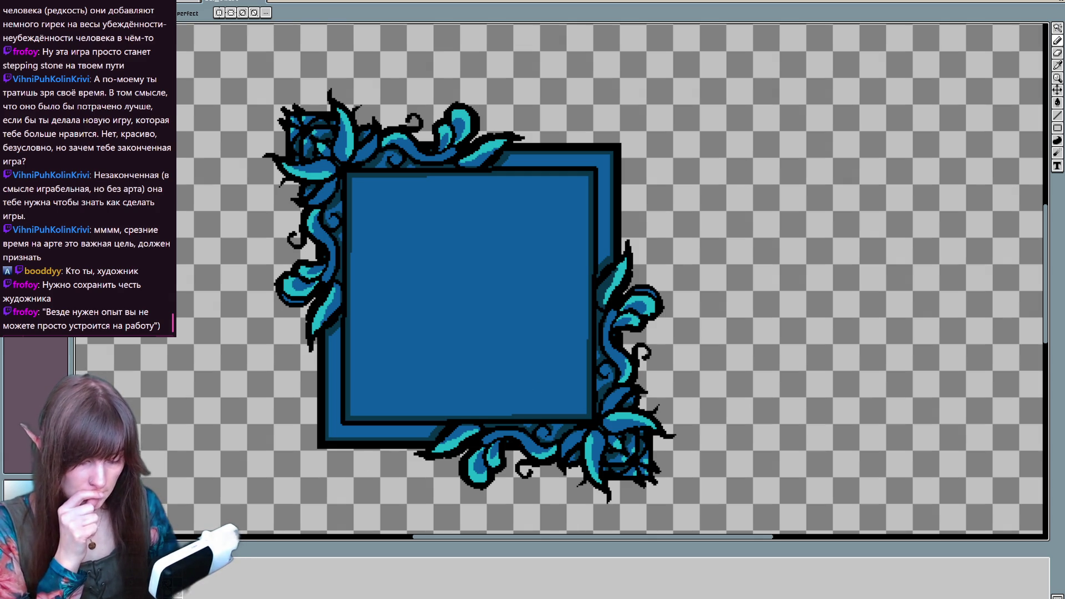
key("ctrl+Tab")
scroll(461, 351, "down", 3)
In the next open document, delete the existing frame to leave an empty canvas
scroll(462, 351, "up", 2)
scroll(462, 352, "up", 1)
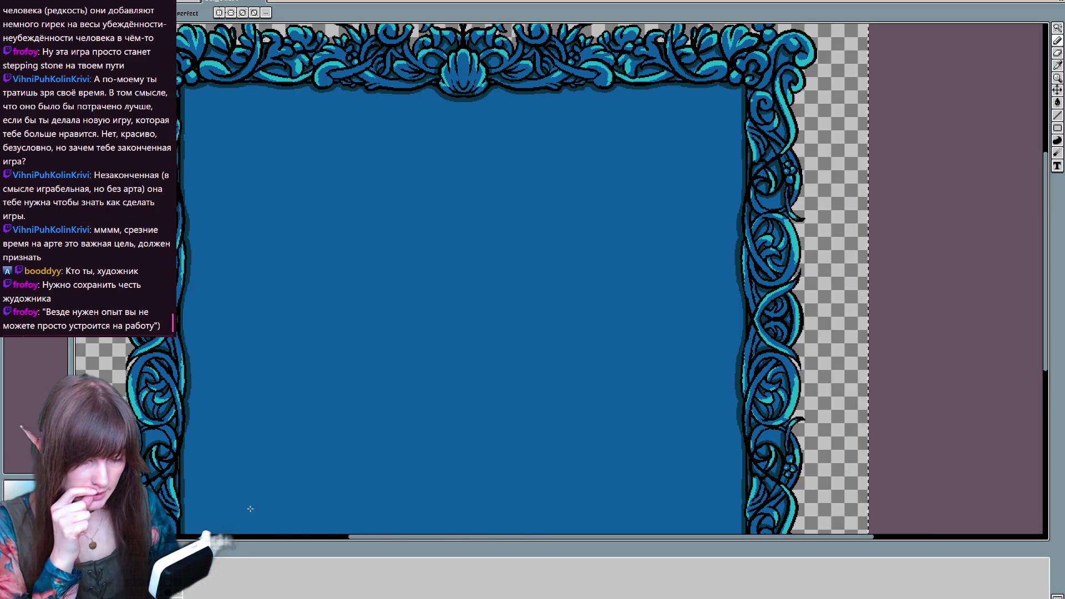
scroll(315, 484, "down", 2)
key("ctrl+Tab")
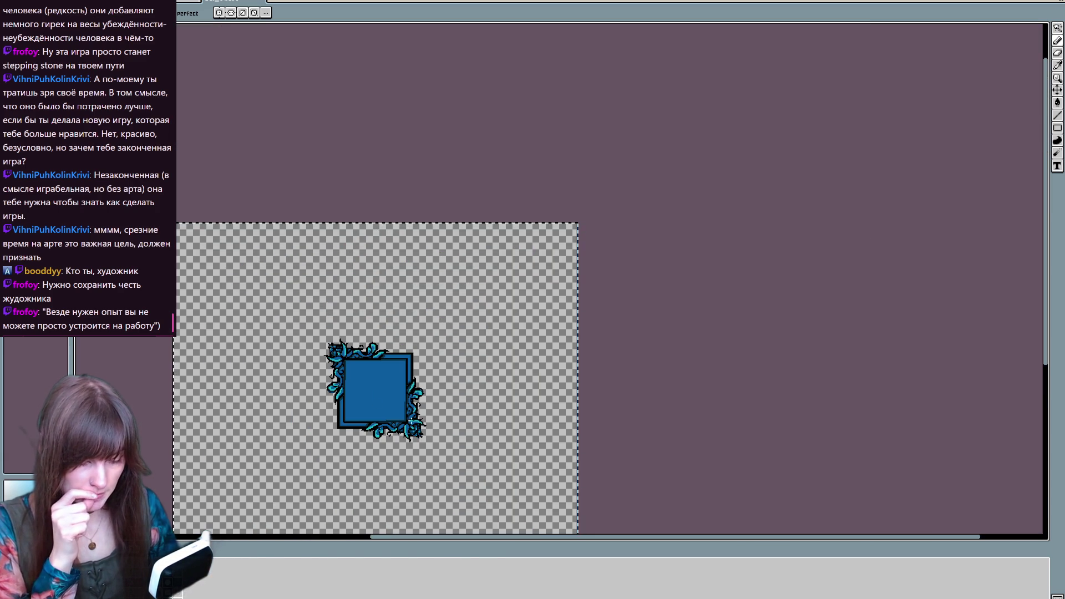
key("v")
key("b")
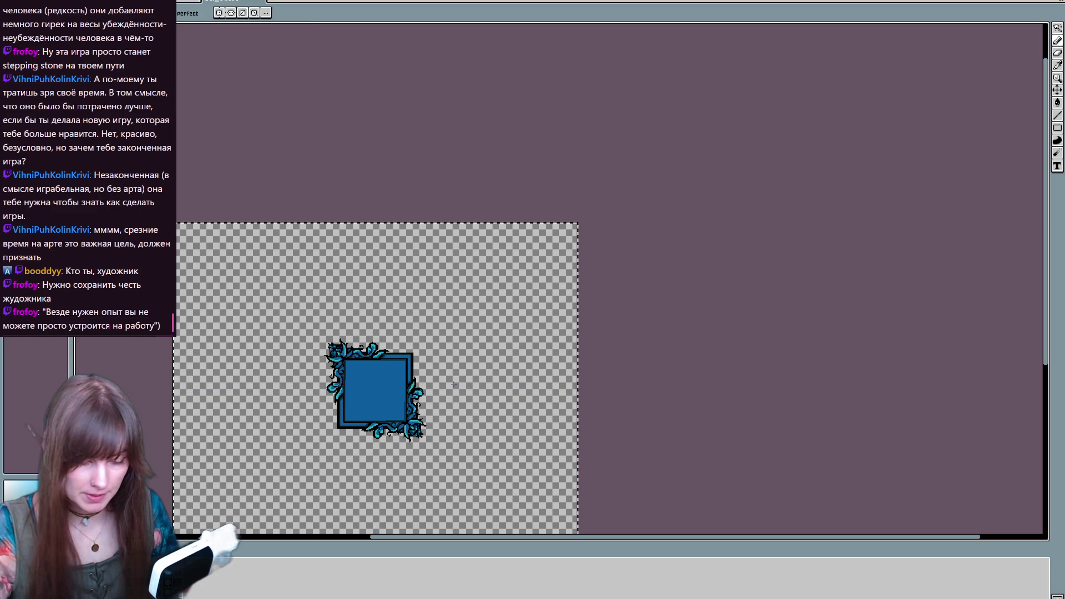
scroll(394, 336, "up", 2)
scroll(395, 336, "down", 2)
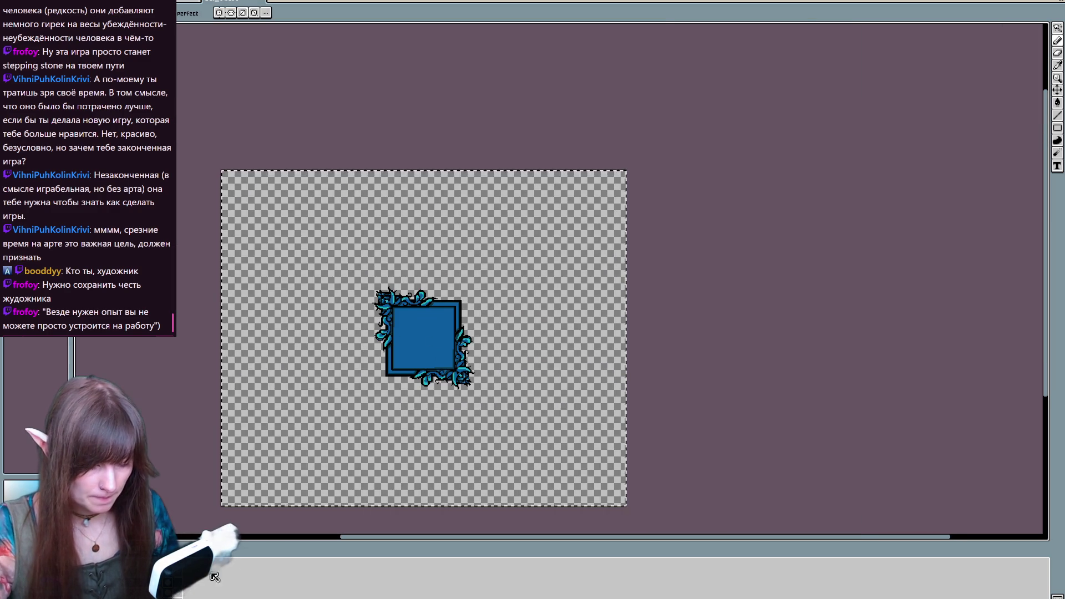
key("Delete")
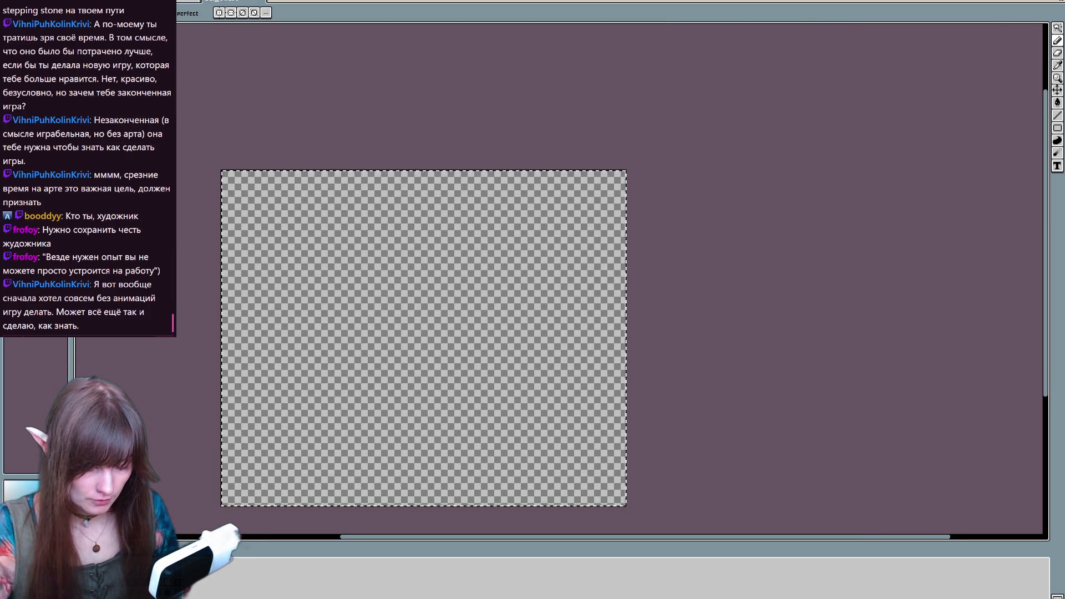
key("ctrl+z")
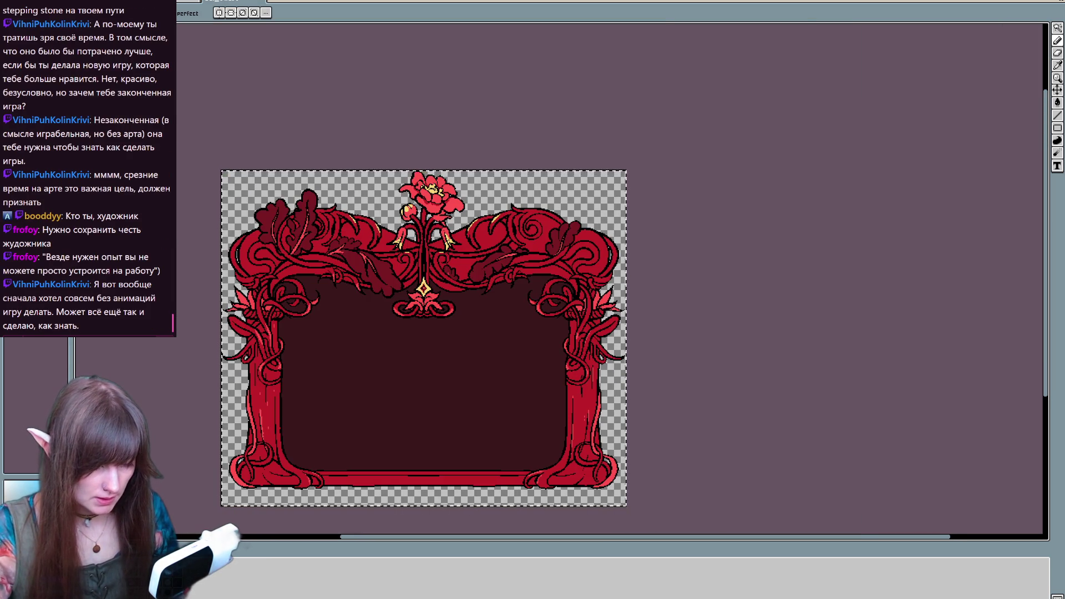
key("ctrl+y")
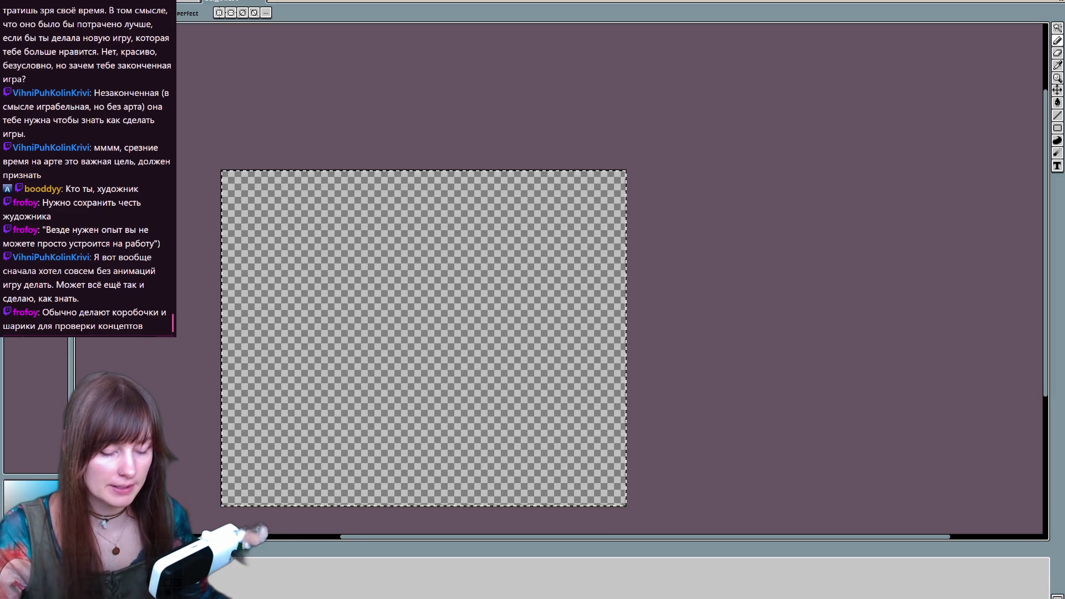
Paste the blue ornate frame and position it up and to the right on the canvas
key("ctrl+v")
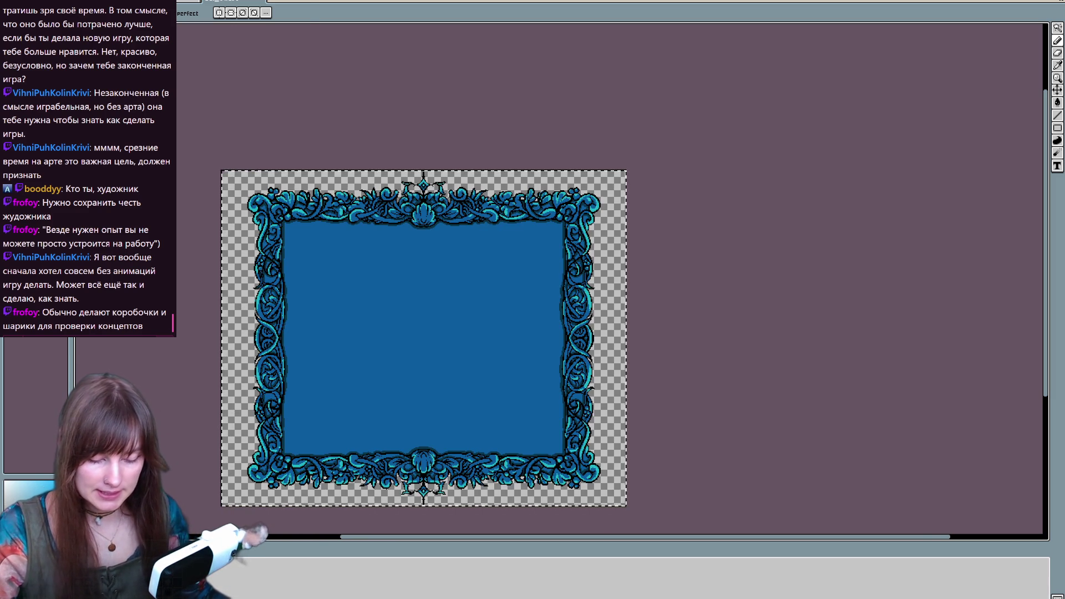
left_click_drag(559, 400, 599, 361)
key("Return")
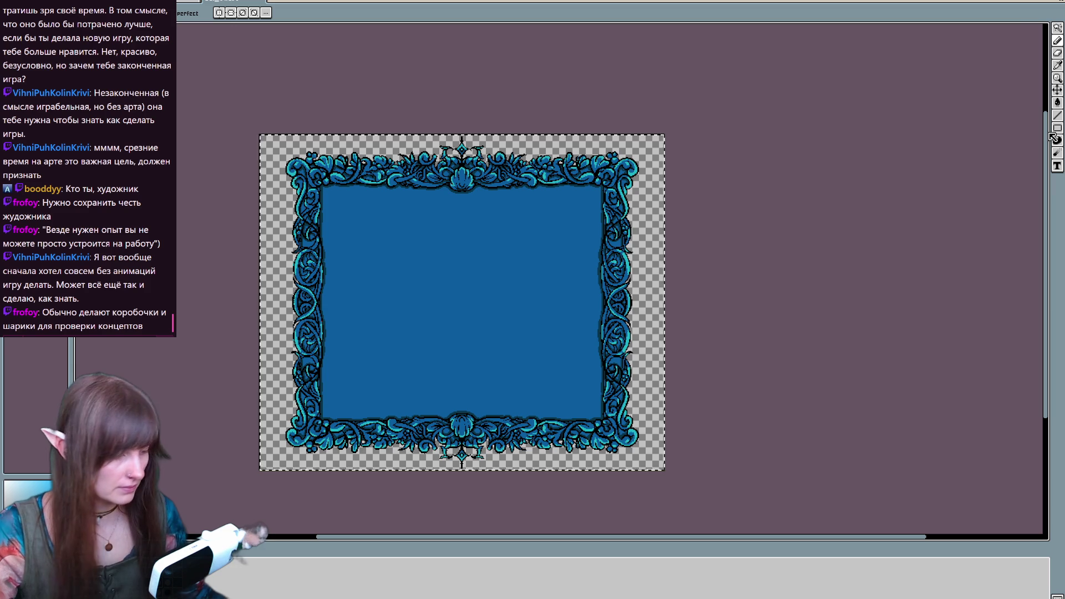
left_click(1058, 90)
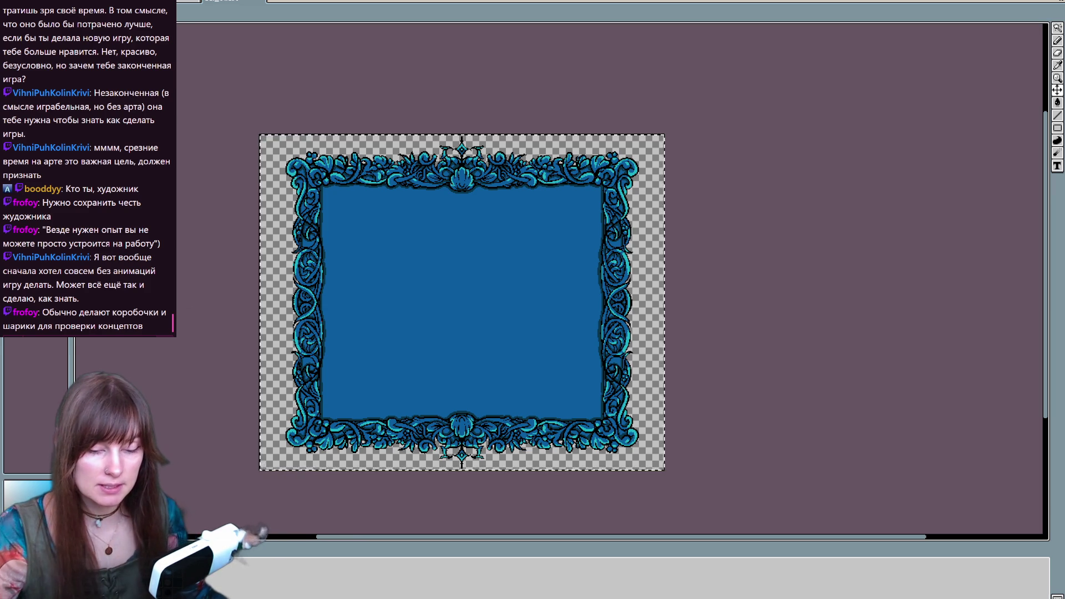
Trim the canvas by 61 px on the left and right to 850×806
key("ctrl+alt+c")
left_click_drag(260, 285, 283, 284)
scroll(283, 285, "up", 2)
scroll(283, 285, "up", 1)
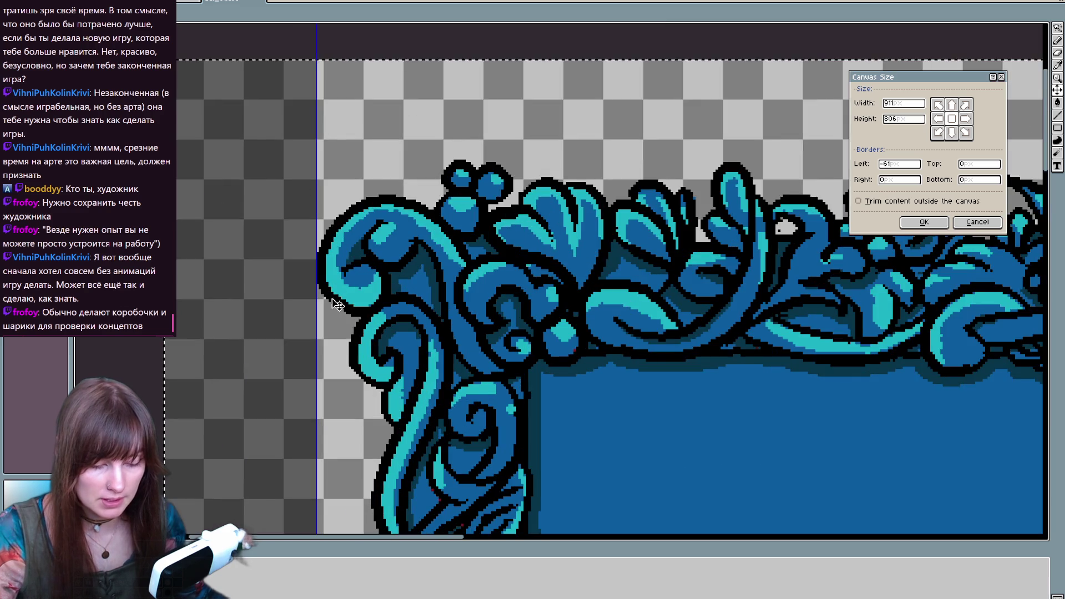
scroll(440, 333, "down", 4)
scroll(556, 373, "up", 3)
left_click_drag(558, 373, 503, 338)
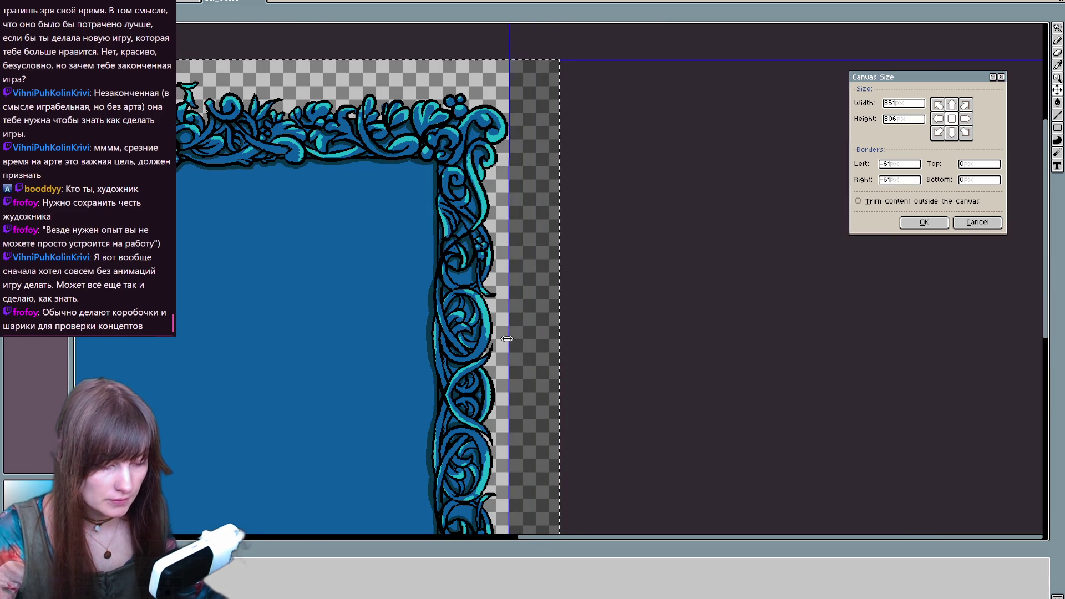
scroll(441, 407, "down", 3)
scroll(441, 407, "up", 1)
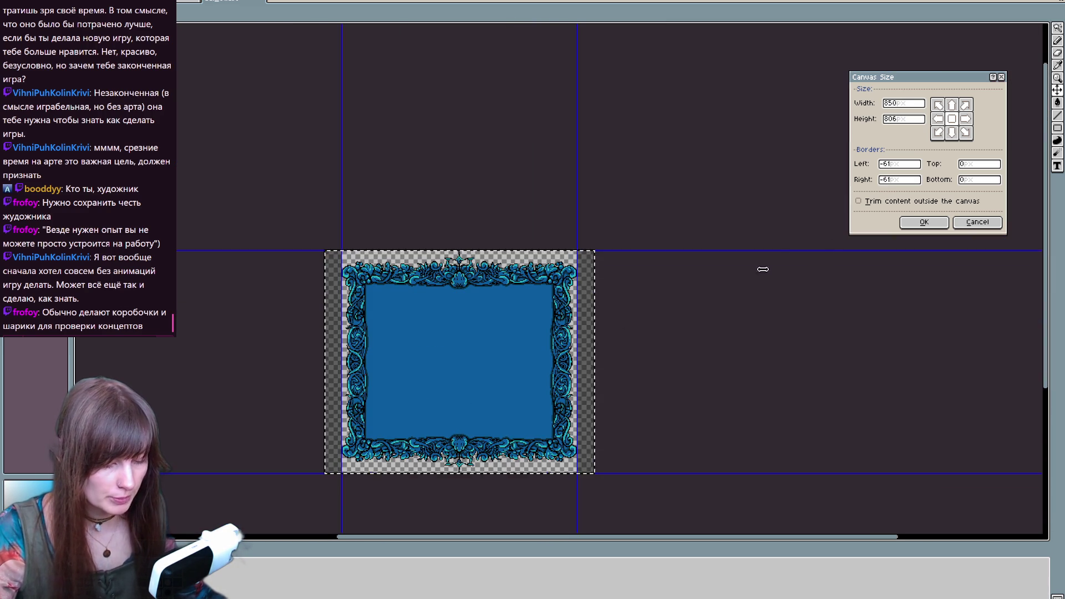
left_click(924, 222)
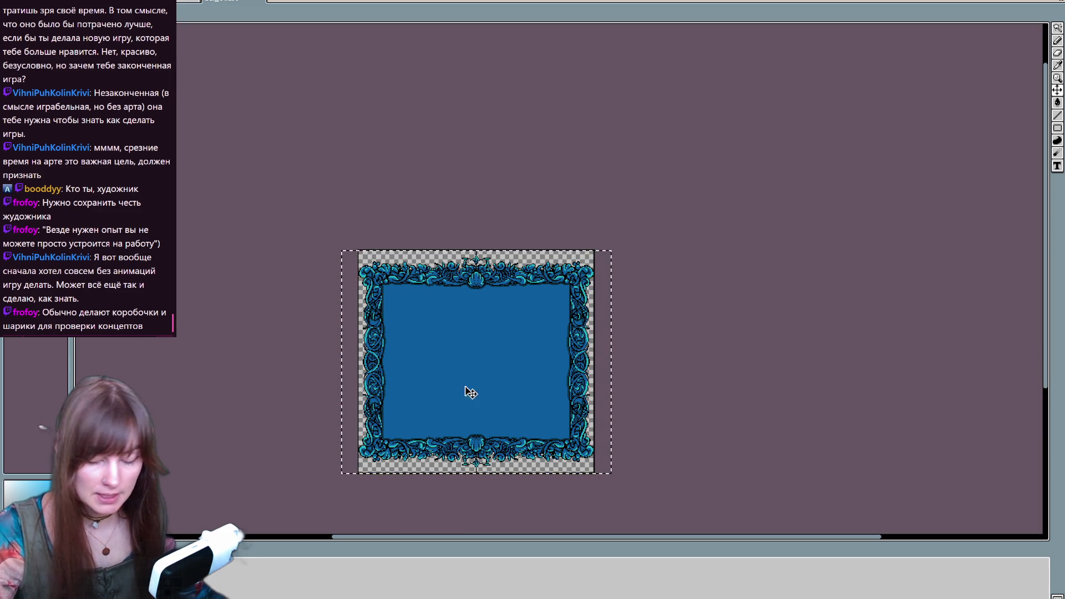
key("ctrl+shift+s")
Choose PNG, create an 'old' folder in Menu, and move Gui_01.png and Gui_02.png into it
left_click(215, 493)
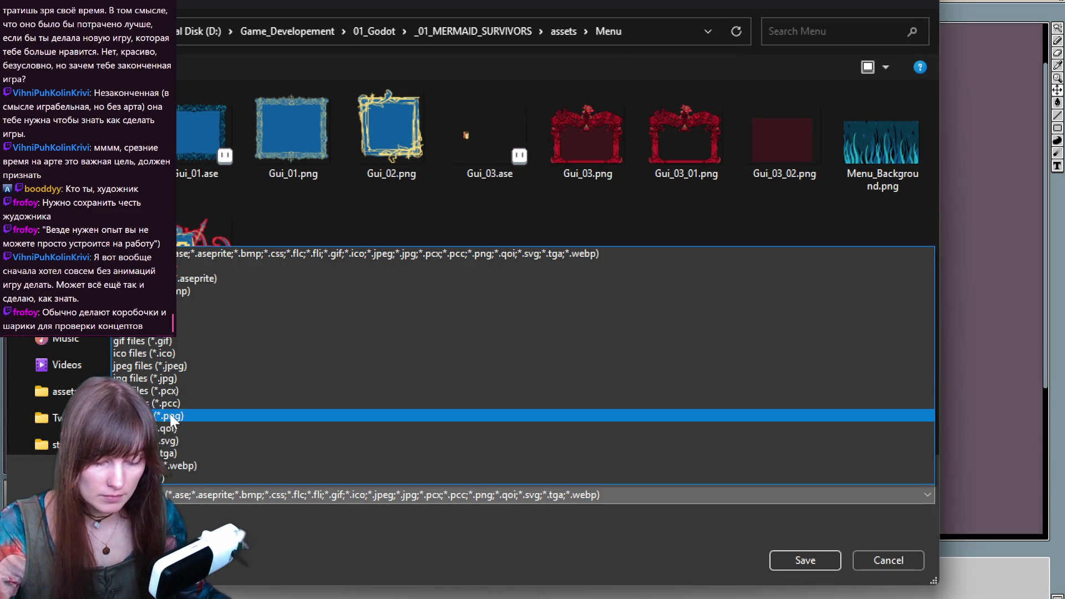
left_click(166, 454)
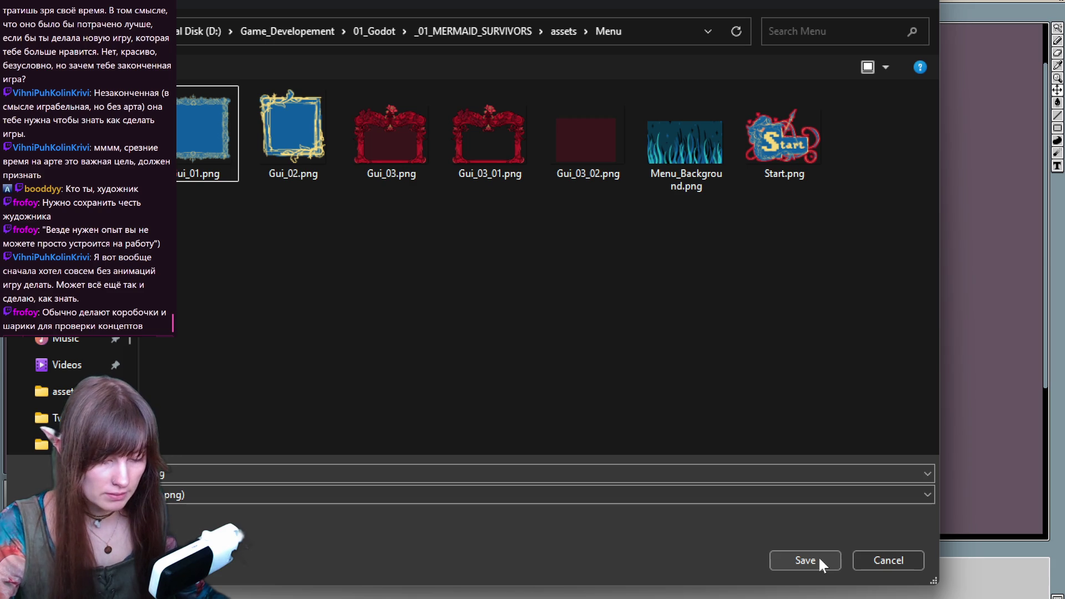
left_click(84, 67)
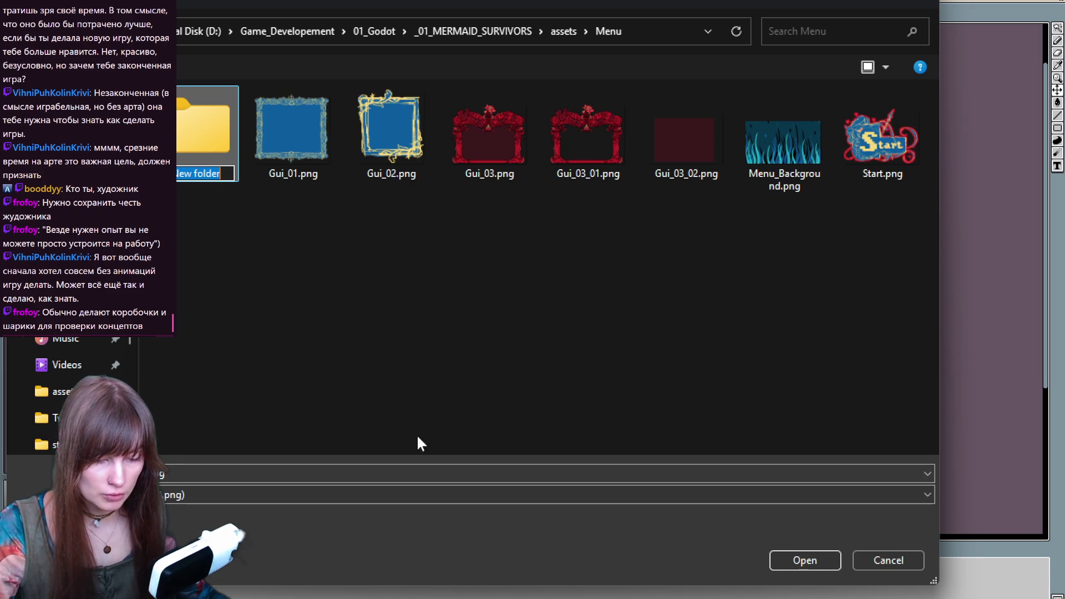
type("old")
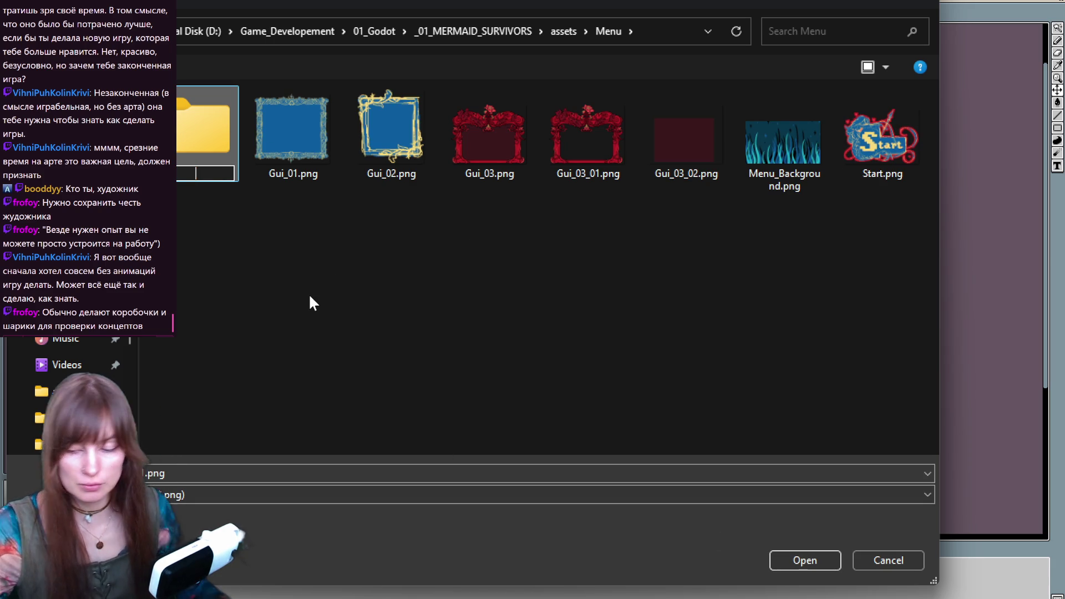
left_click(309, 303)
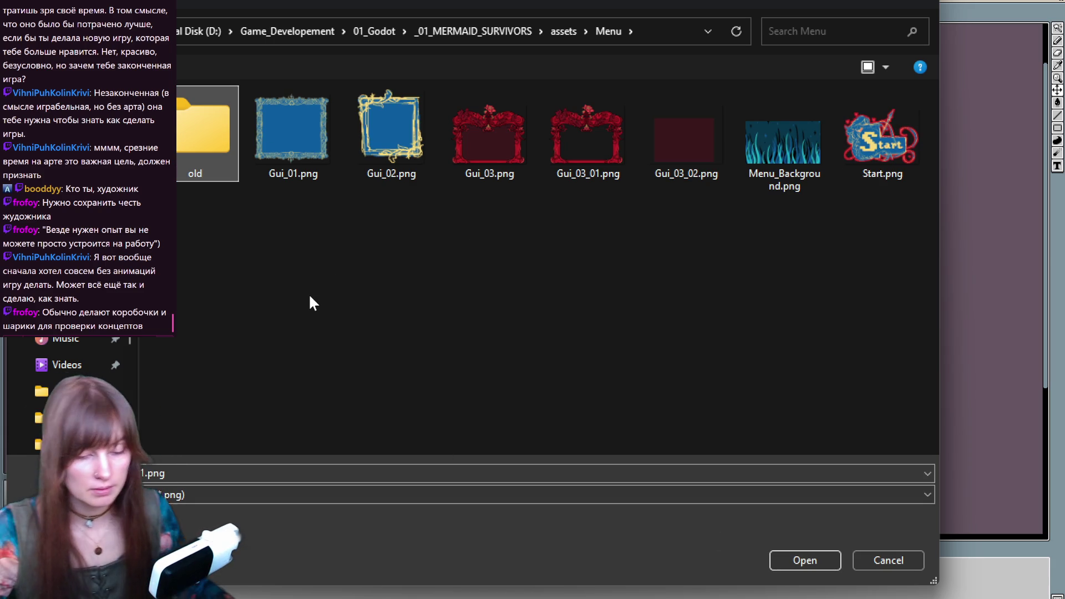
left_click(301, 148)
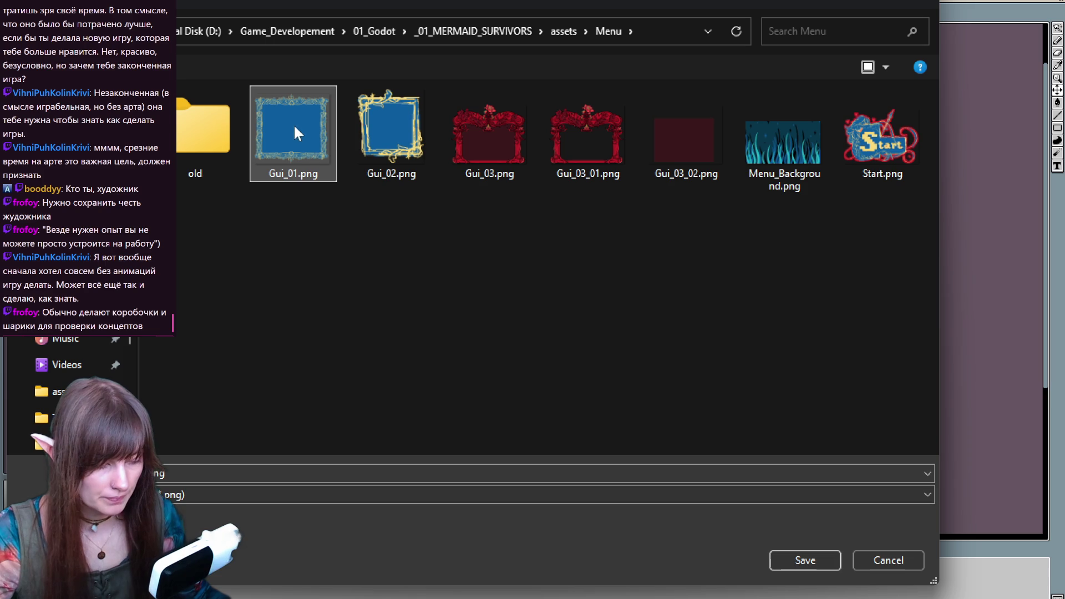
left_click_drag(297, 127, 202, 129)
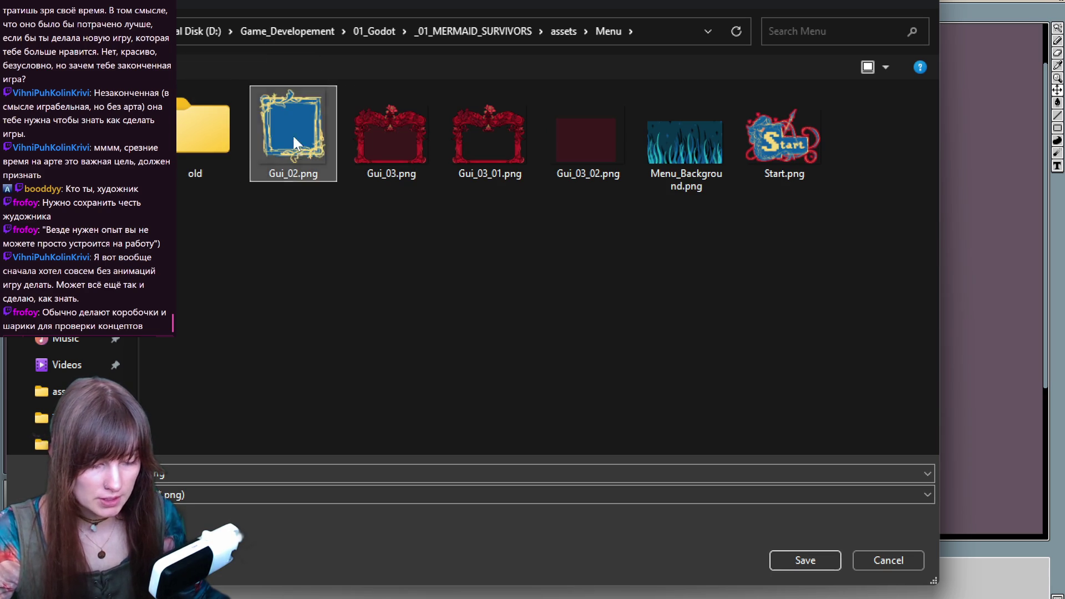
left_click_drag(292, 134, 203, 129)
Export the blue frame as PNG into the Menu folder as a 3-file export
left_click(194, 469)
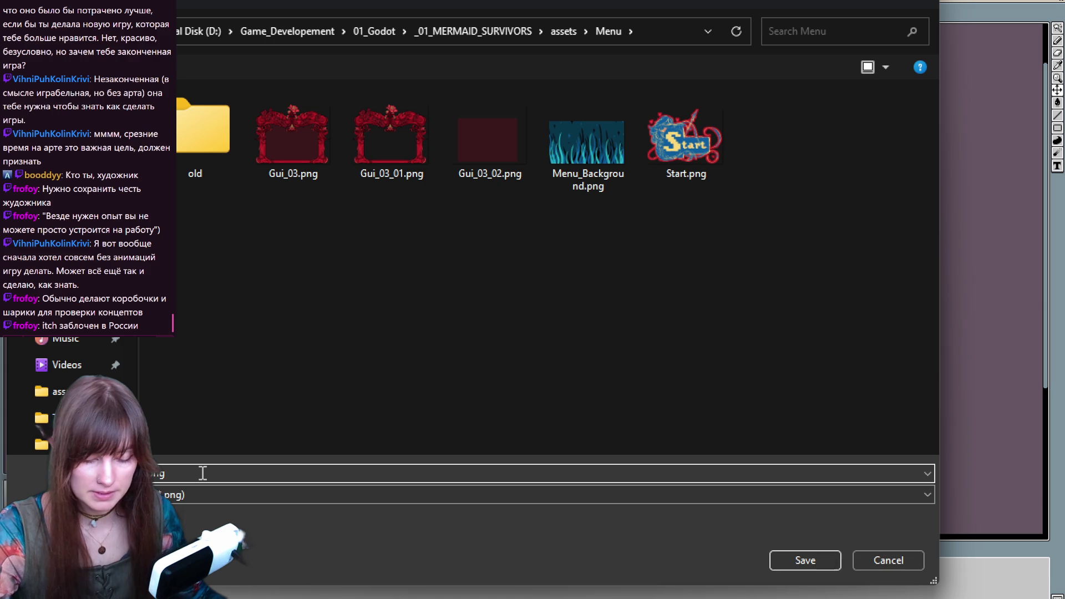
left_click(798, 386)
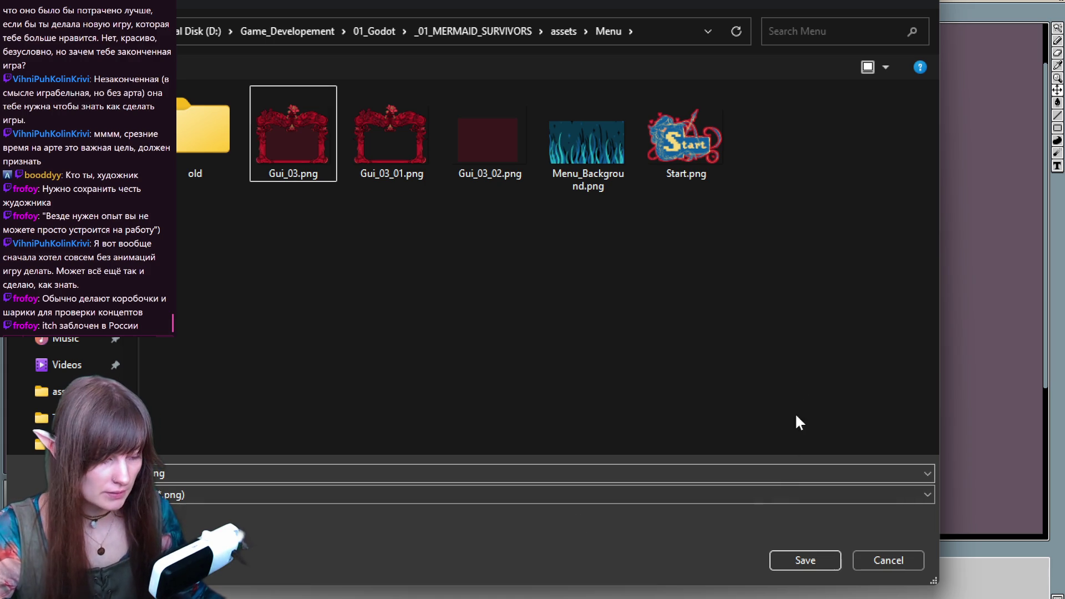
left_click(790, 561)
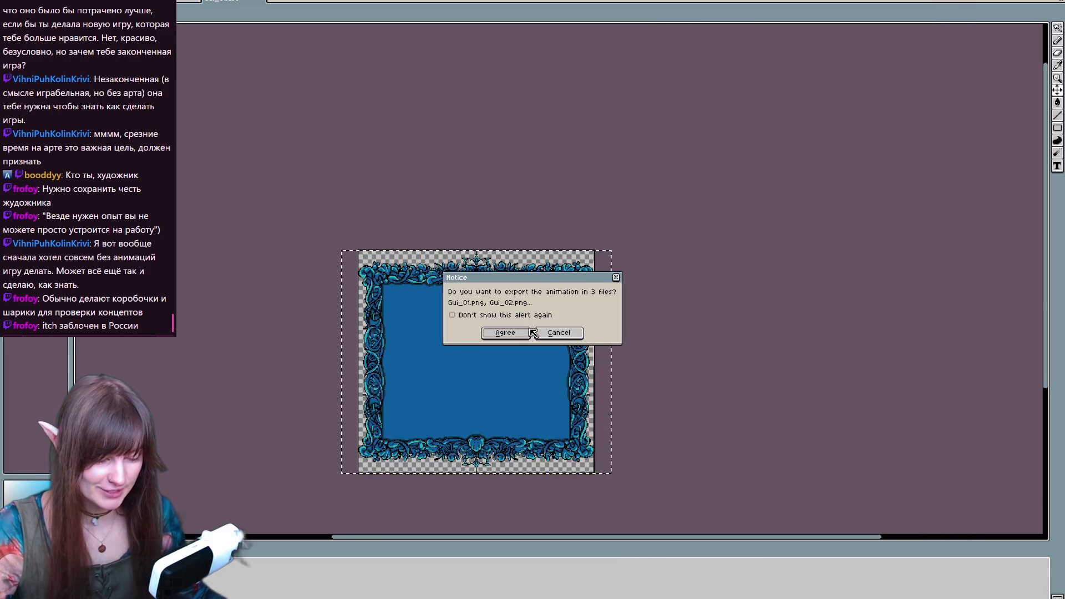
left_click(526, 335)
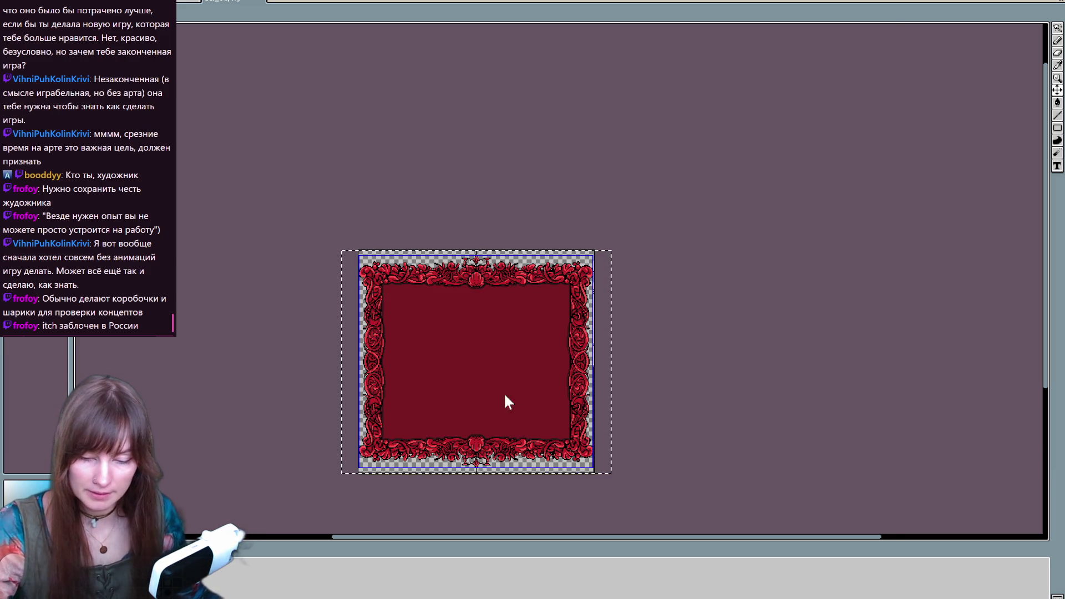
Export the red frame as Gui_01_01.png, then move to the flower-corner frame sprite
key("ctrl+s")
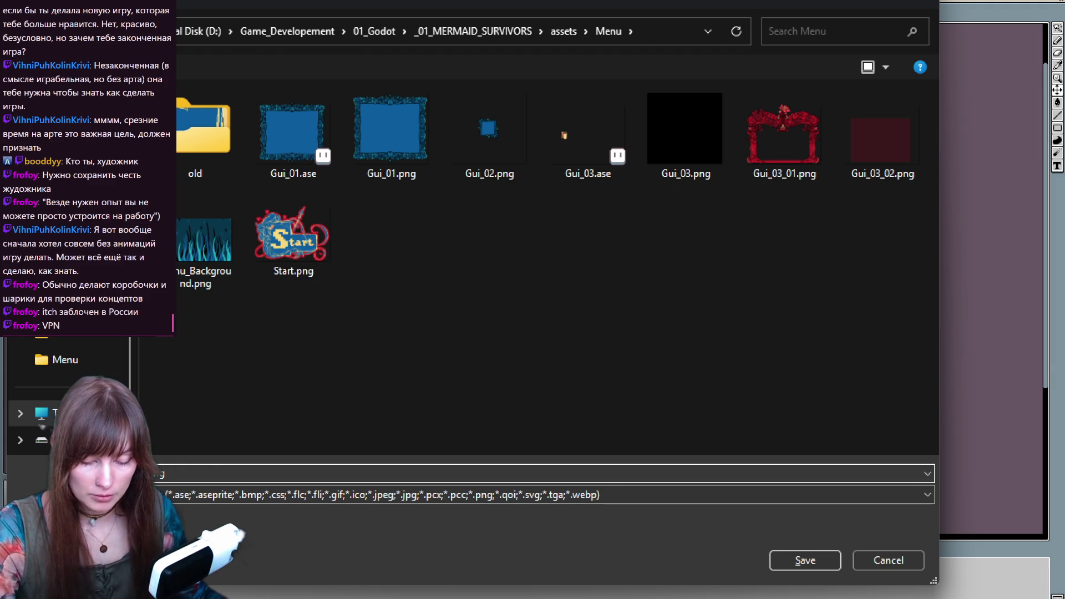
key("Right")
type("_01")
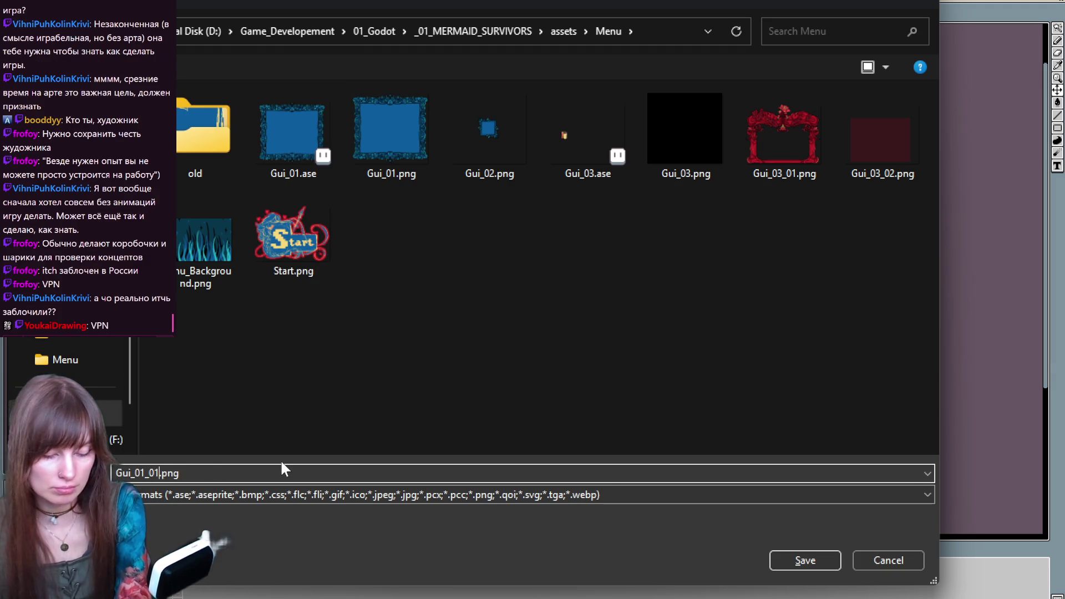
key("Return")
key("Return")
key("Return")
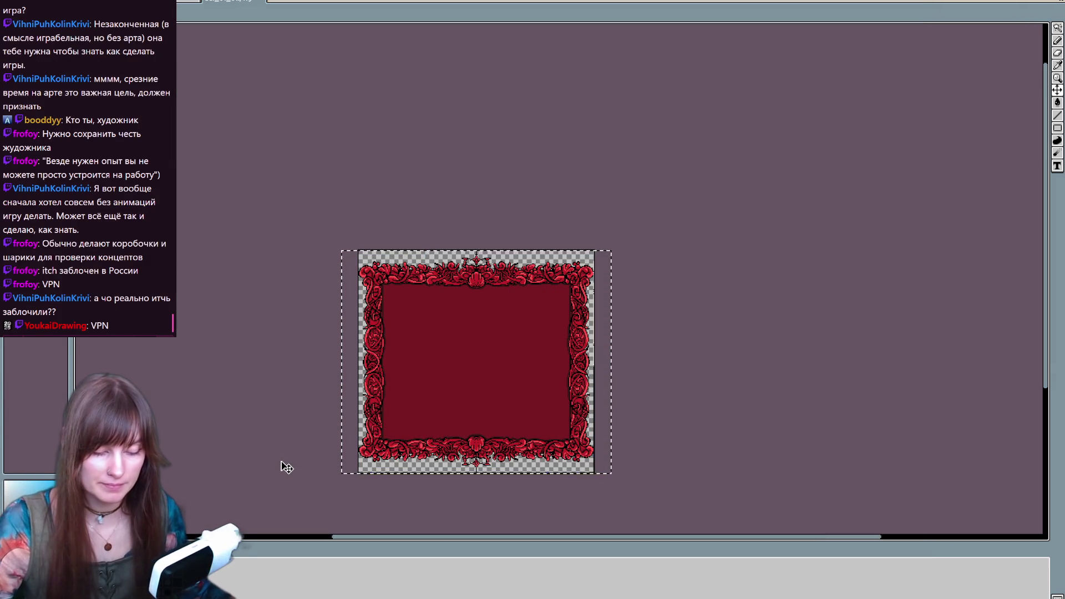
left_click_drag(440, 369, 423, 369)
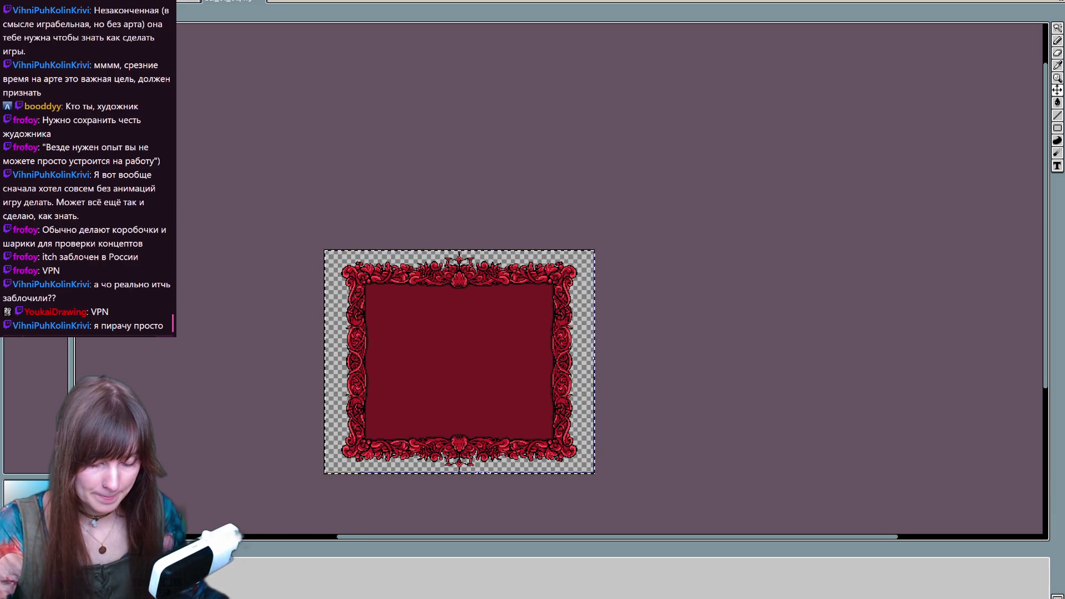
key("ctrl+Tab")
scroll(462, 348, "up", 3)
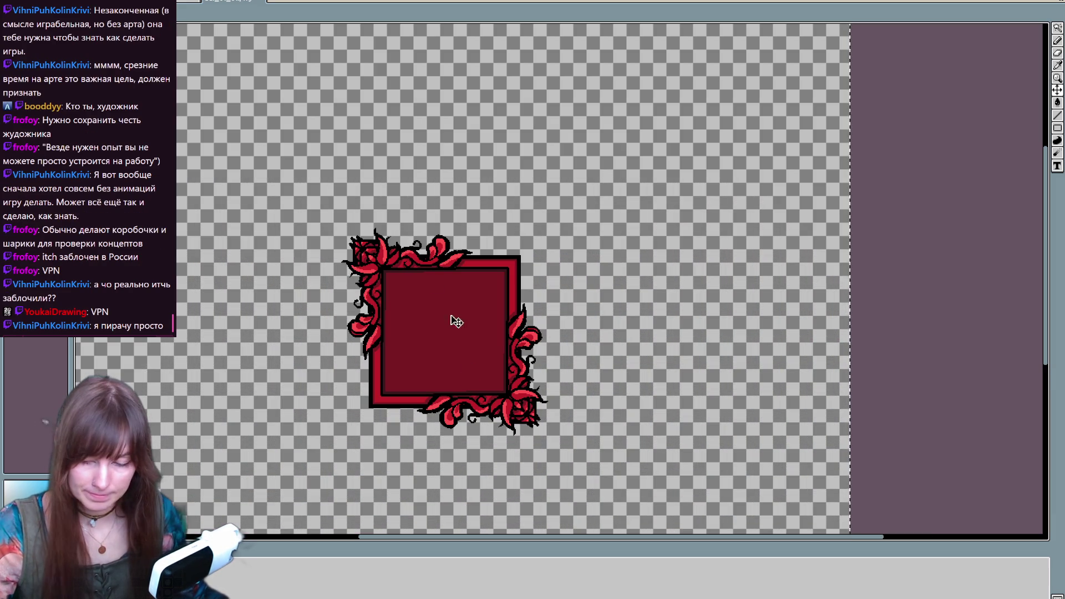
Drag the flower-corner frame's canvas edges in to the artwork until it measures 249×250
key("ctrl+alt+c")
mouse_move(348, 213)
left_mouse_down()
mouse_move(233, 93)
mouse_move(370, 237)
left_mouse_up()
scroll(370, 237, "up", 2)
scroll(481, 261, "down", 2)
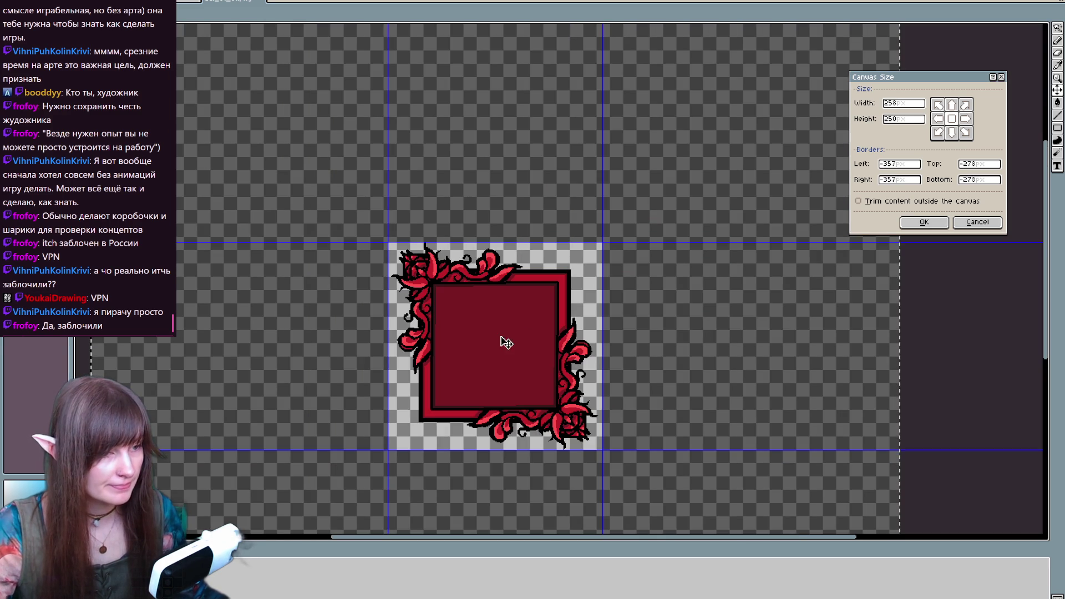
scroll(557, 424, "up", 2)
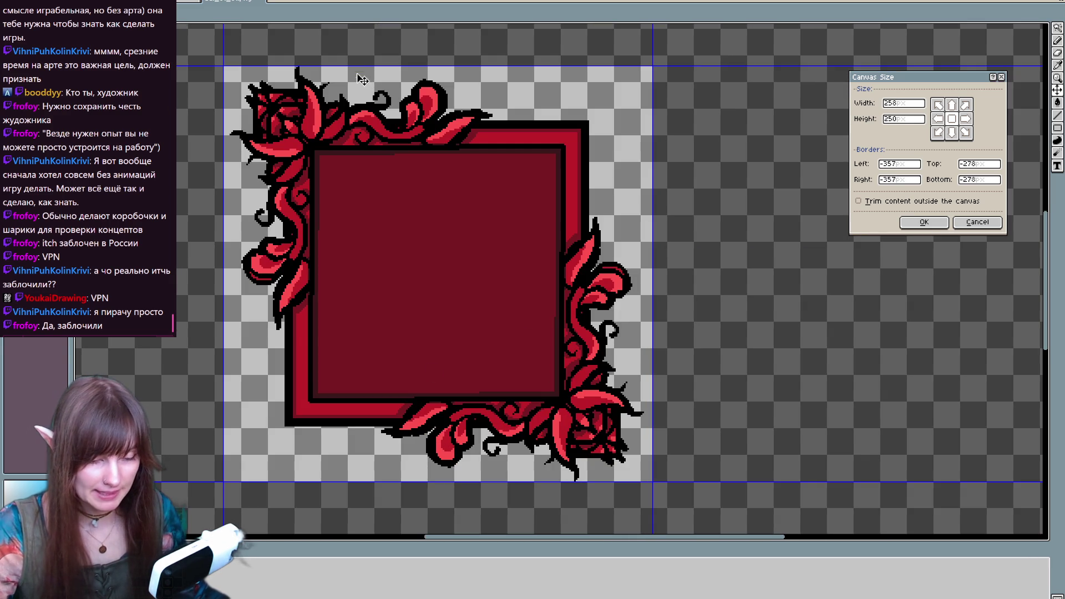
left_click_drag(223, 178, 228, 177)
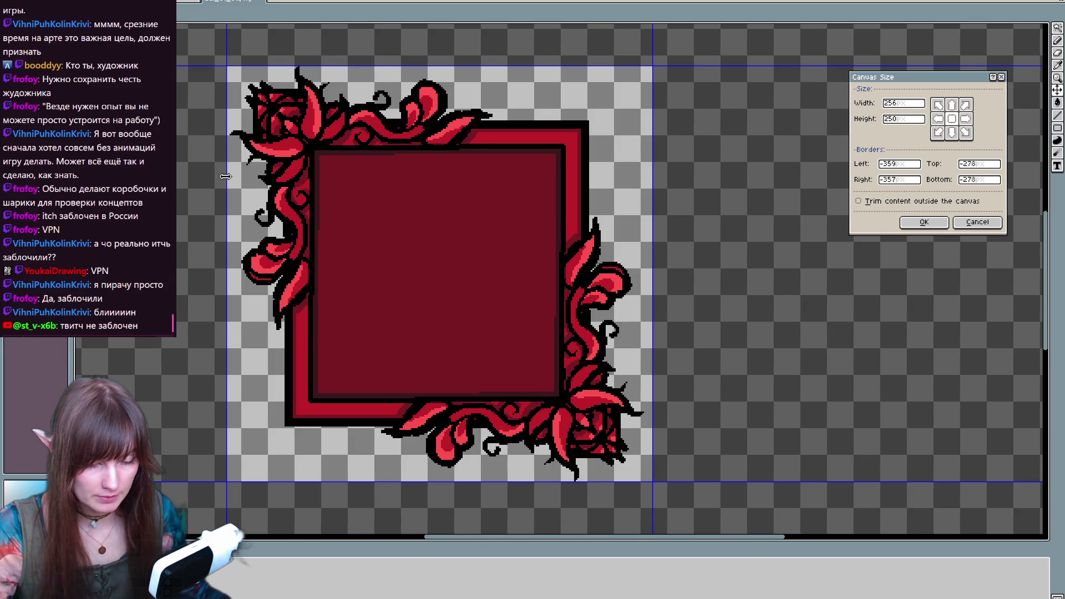
left_click_drag(659, 447, 651, 447)
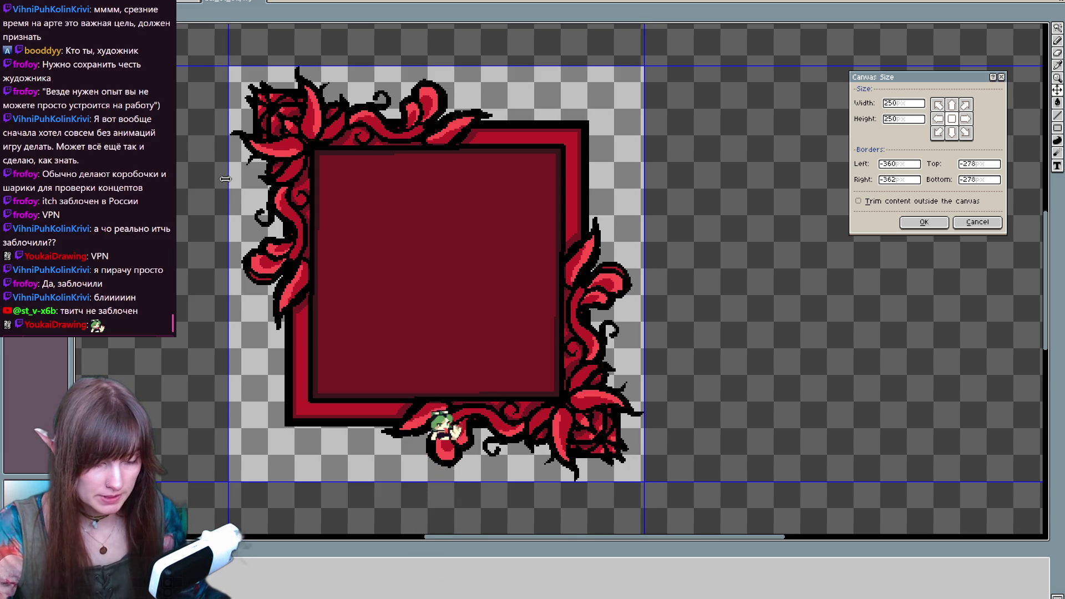
left_click_drag(226, 179, 226, 178)
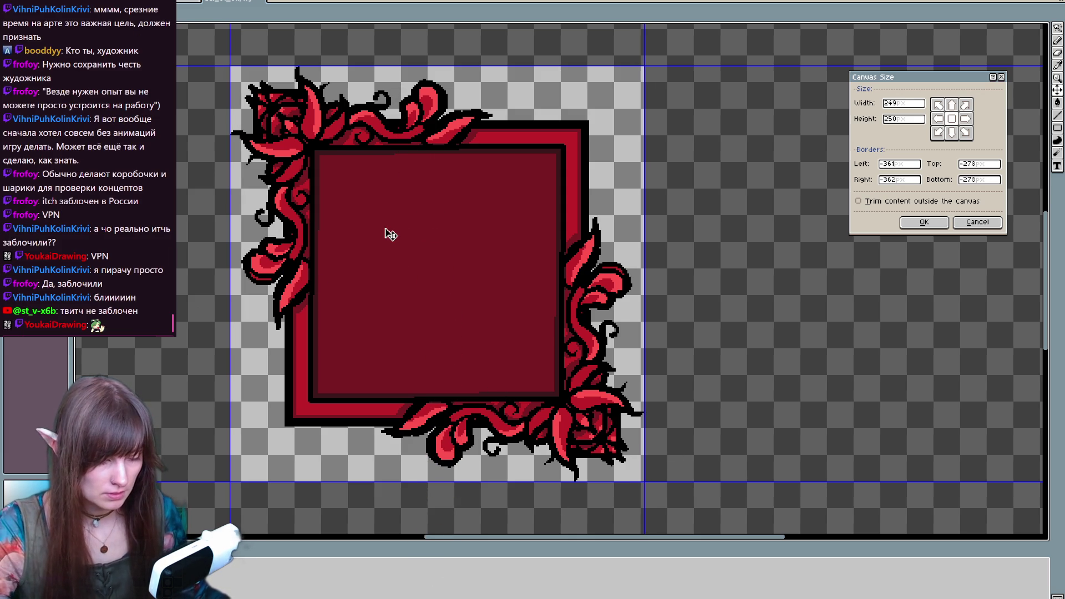
scroll(200, 102, "up", 2)
scroll(344, 176, "down", 2)
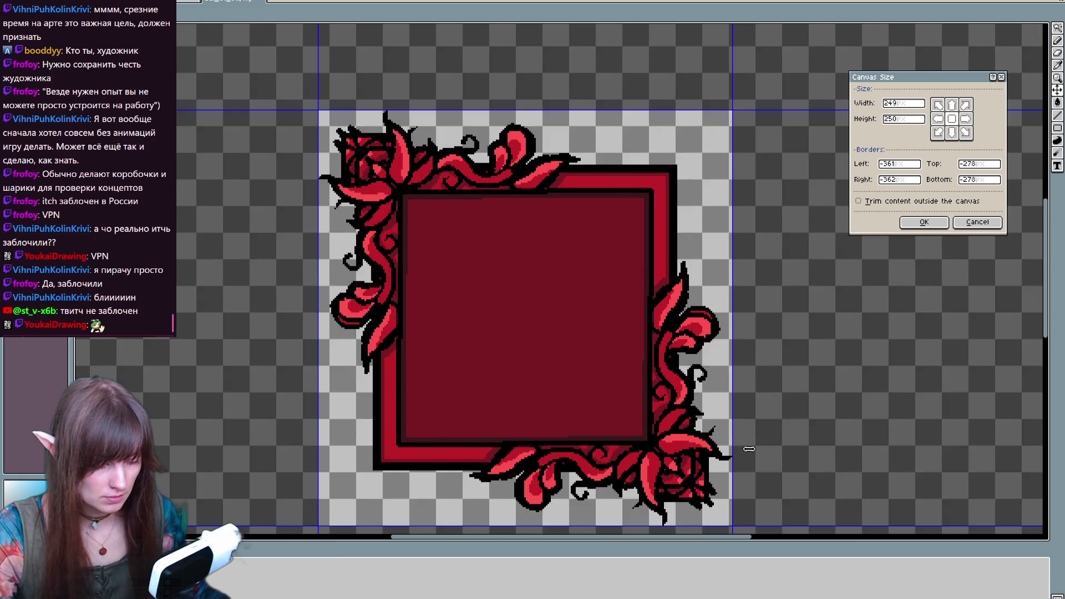
scroll(694, 494, "up", 2)
scroll(674, 494, "down", 2)
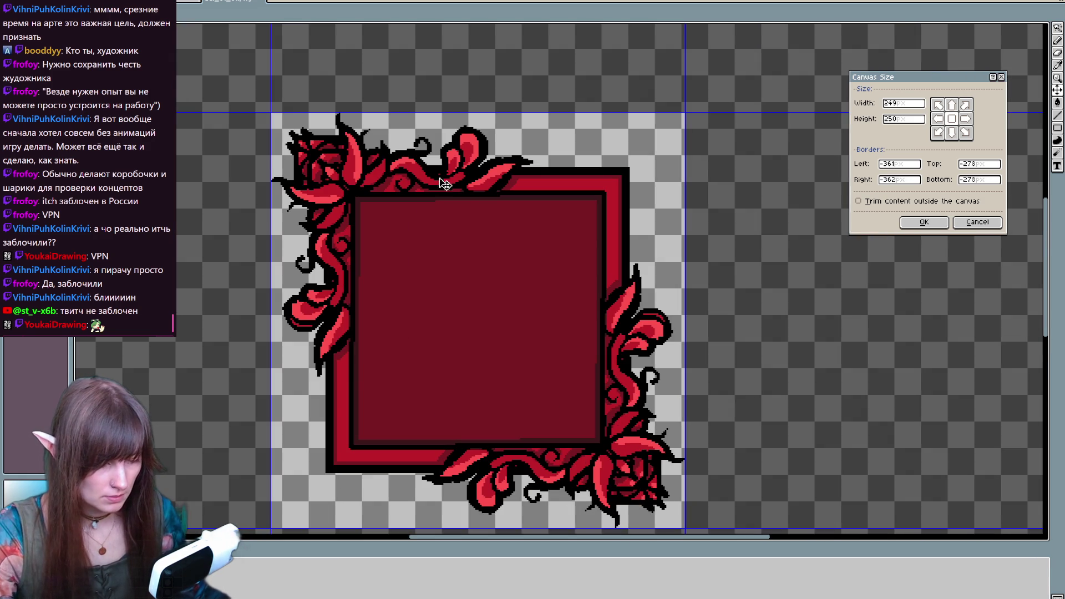
key("Return")
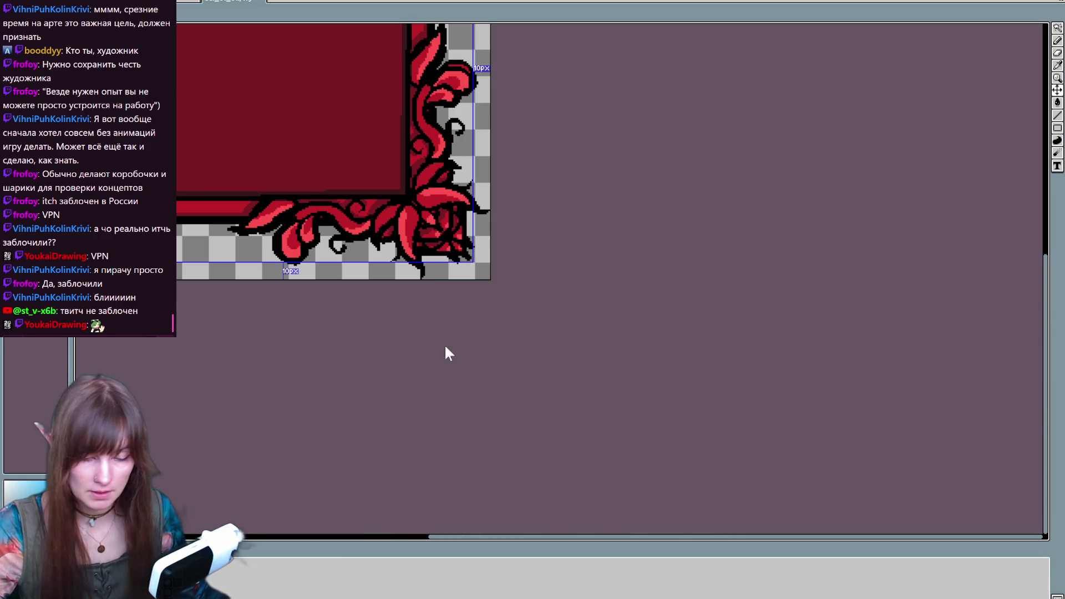
Export the cropped frame as PNG into assets/Menu, replacing the existing file with a 3-file export
key("ctrl+shift+s")
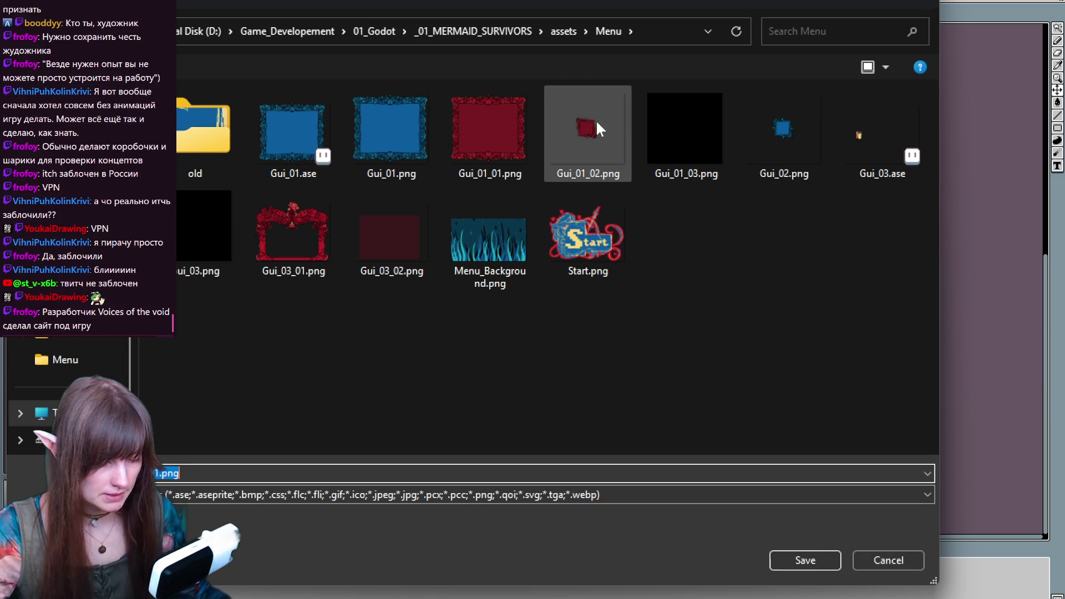
double_click(203, 128)
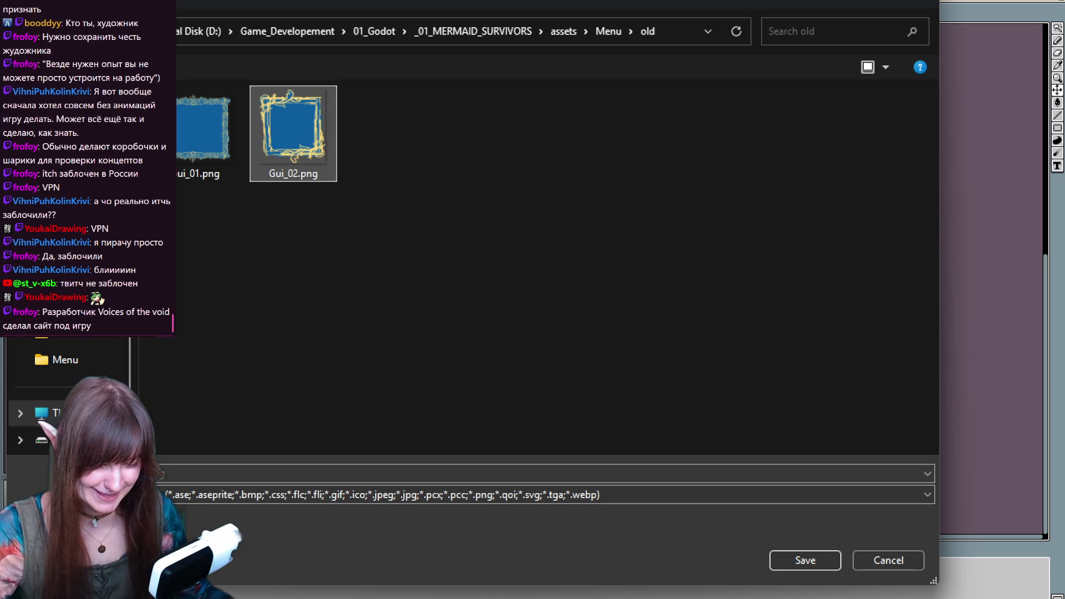
key("Escape")
key("ctrl+o")
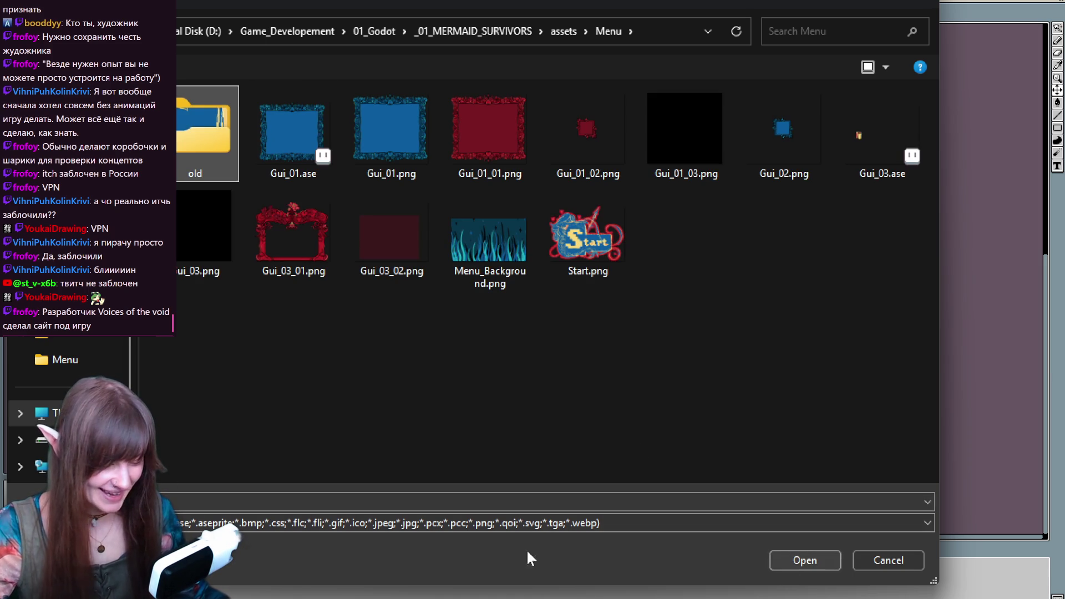
left_click(317, 525)
left_click(224, 446)
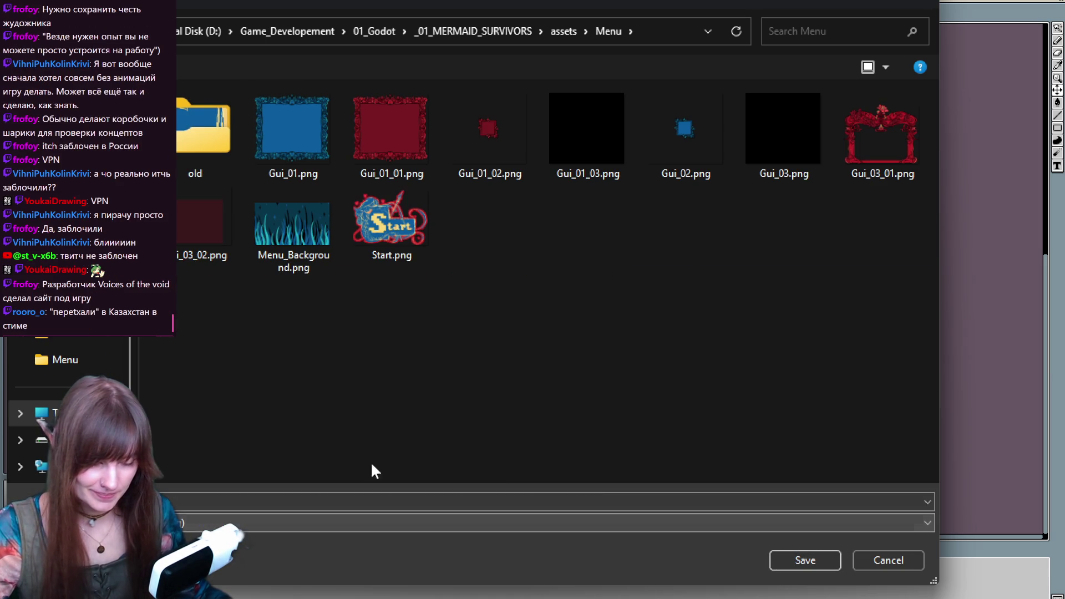
left_click(805, 559)
left_click(577, 309)
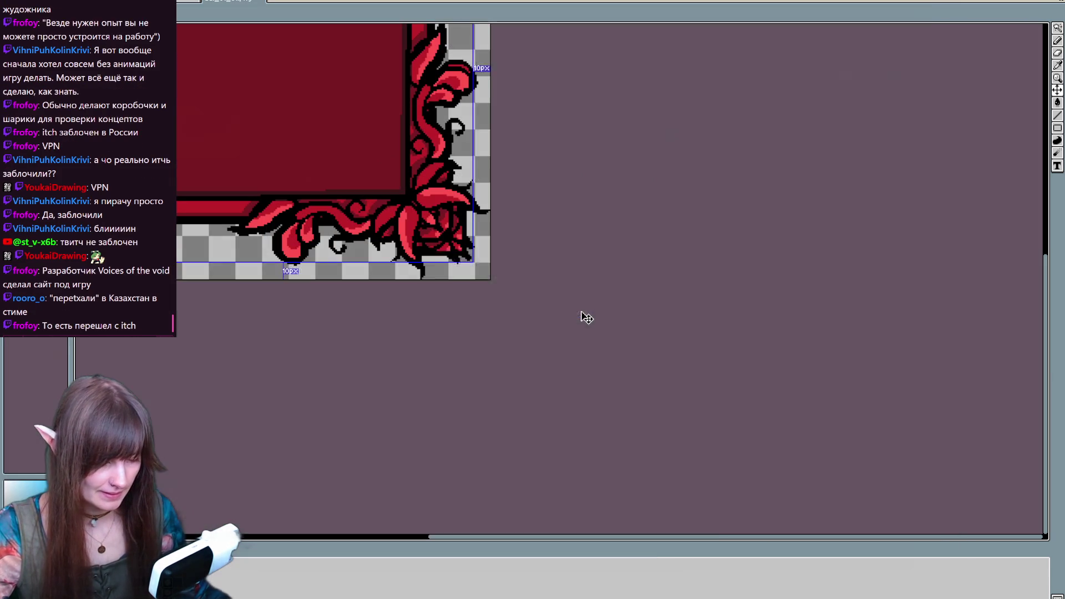
left_click(504, 354)
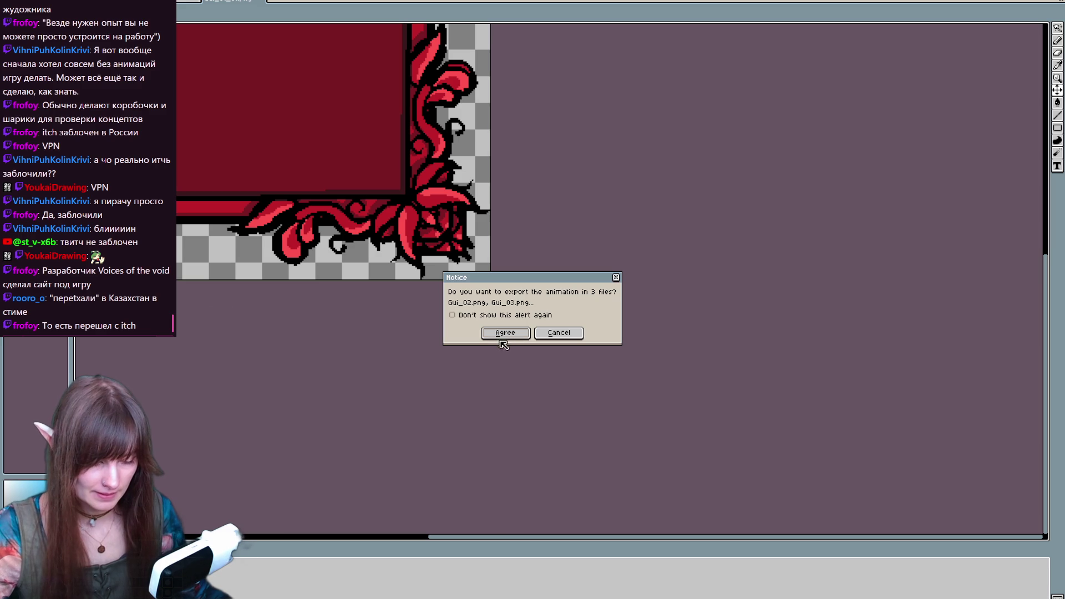
left_click(503, 333)
scroll(309, 415, "down", 5)
scroll(262, 238, "up", 2)
scroll(261, 238, "up", 2)
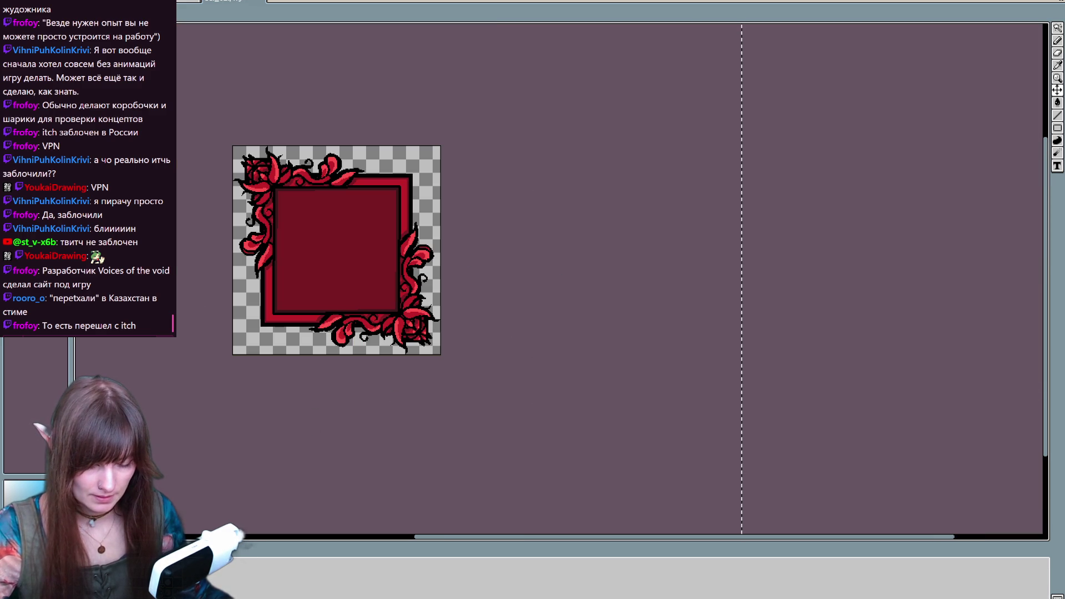
Bring back the blue frame and export it as Gui_03.png over the existing file in assets/Menu, without layers
key("Right")
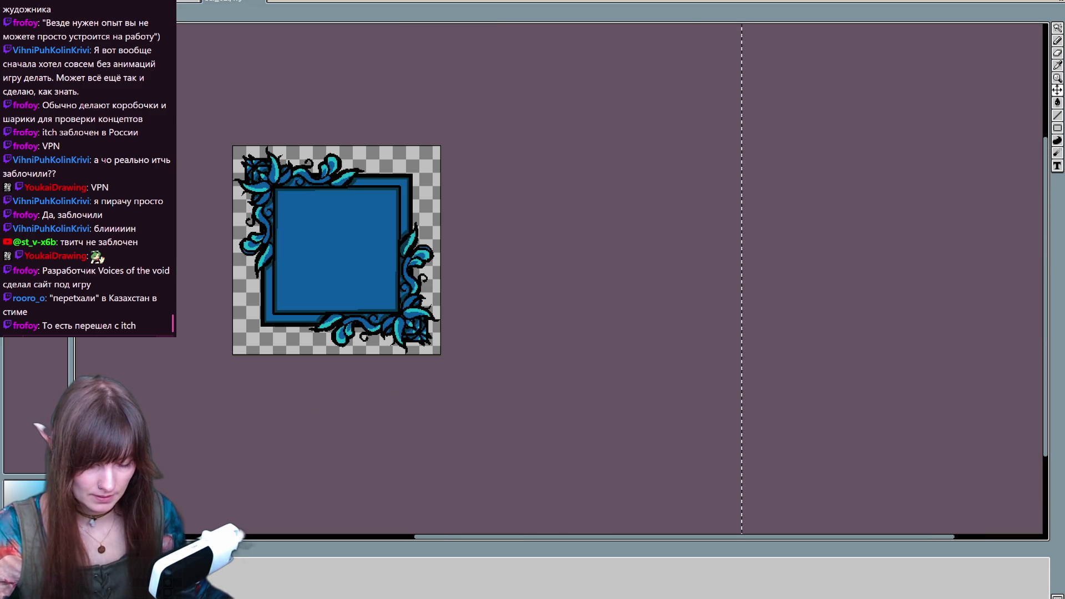
key("ctrl+shift+s")
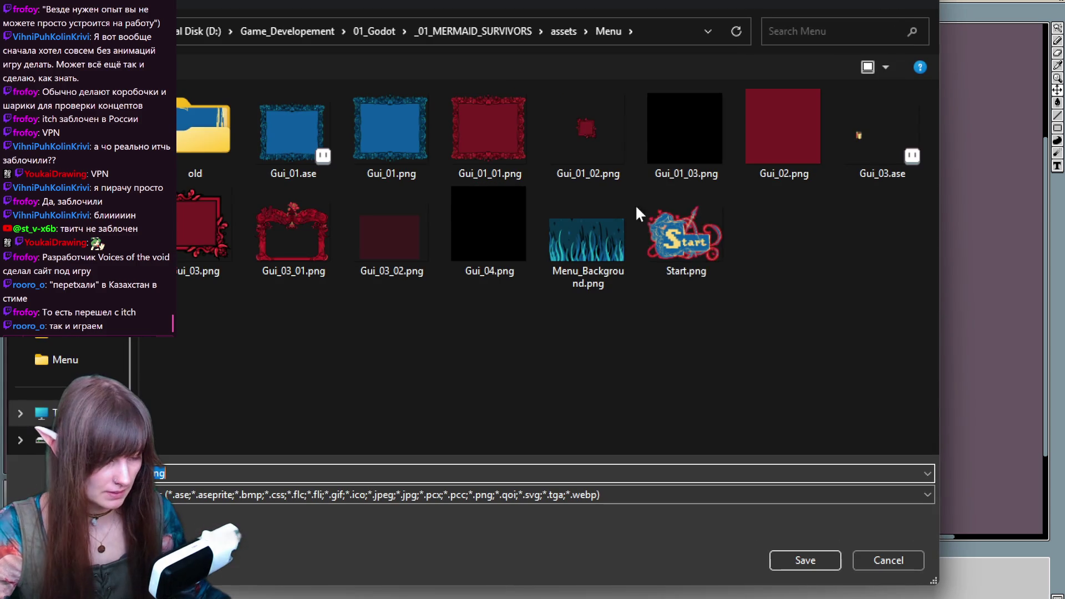
left_click(610, 143)
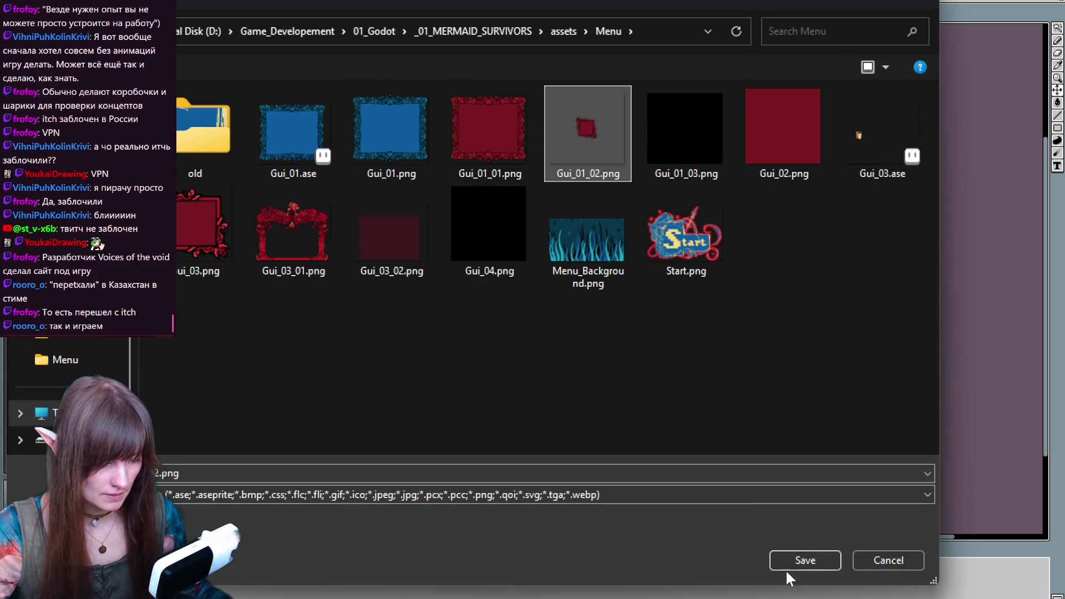
double_click(157, 474)
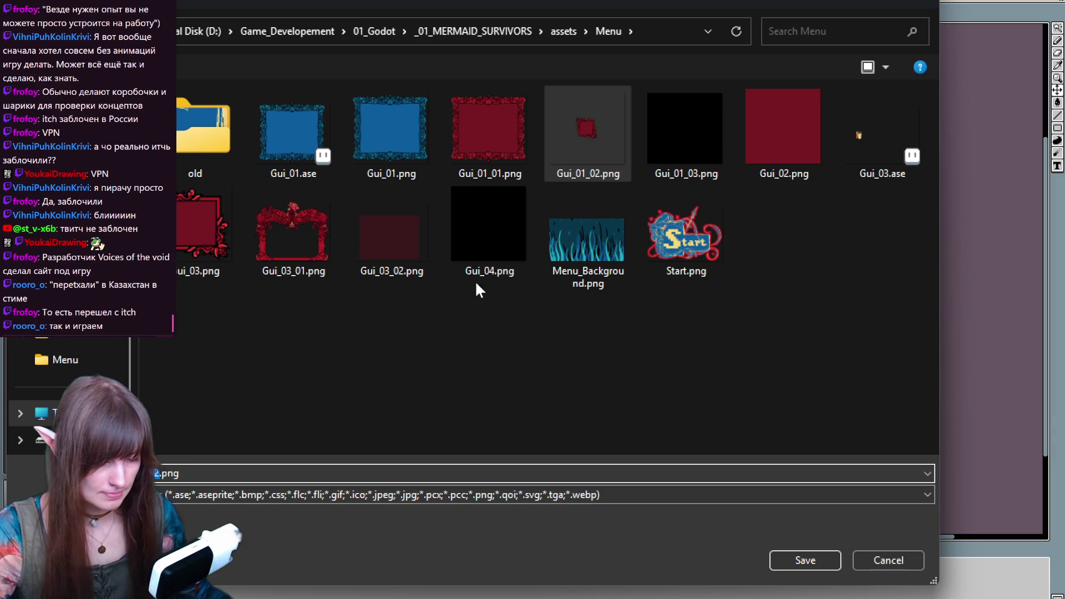
left_click(169, 233)
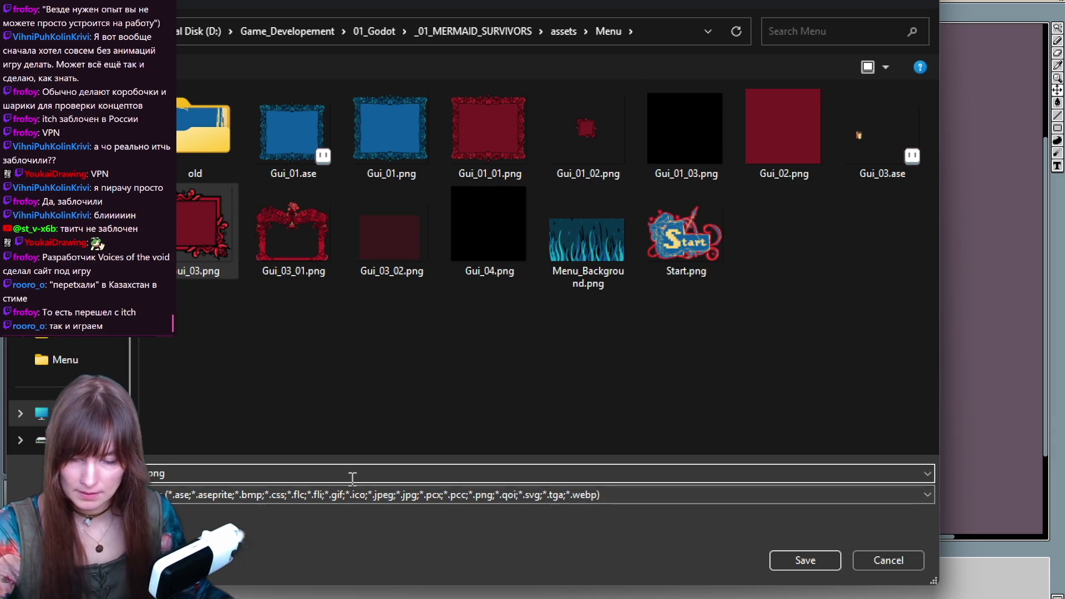
left_click(534, 476)
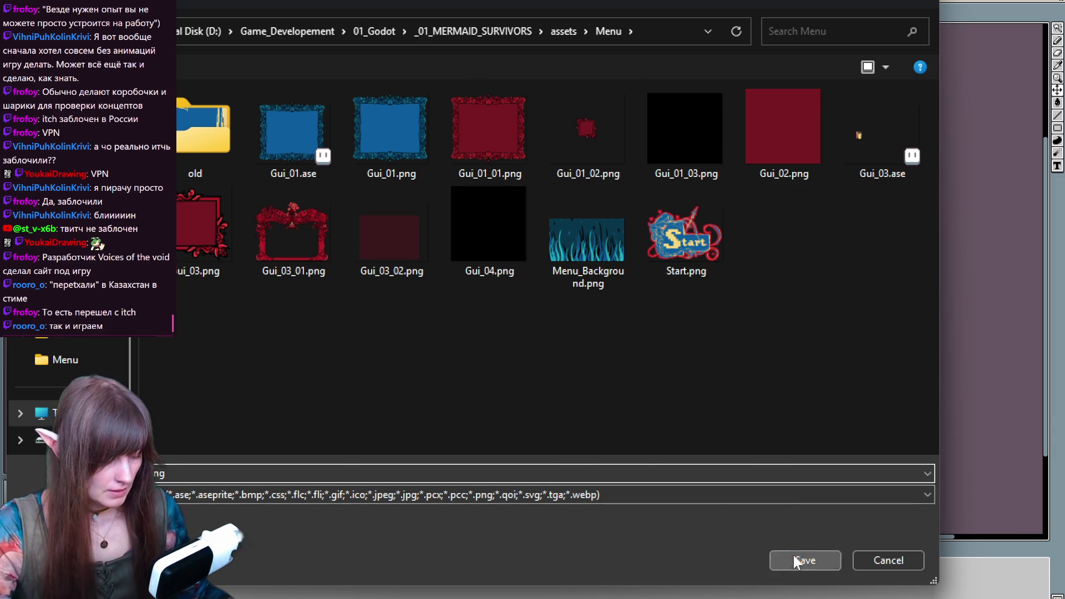
left_click(793, 562)
left_click(571, 309)
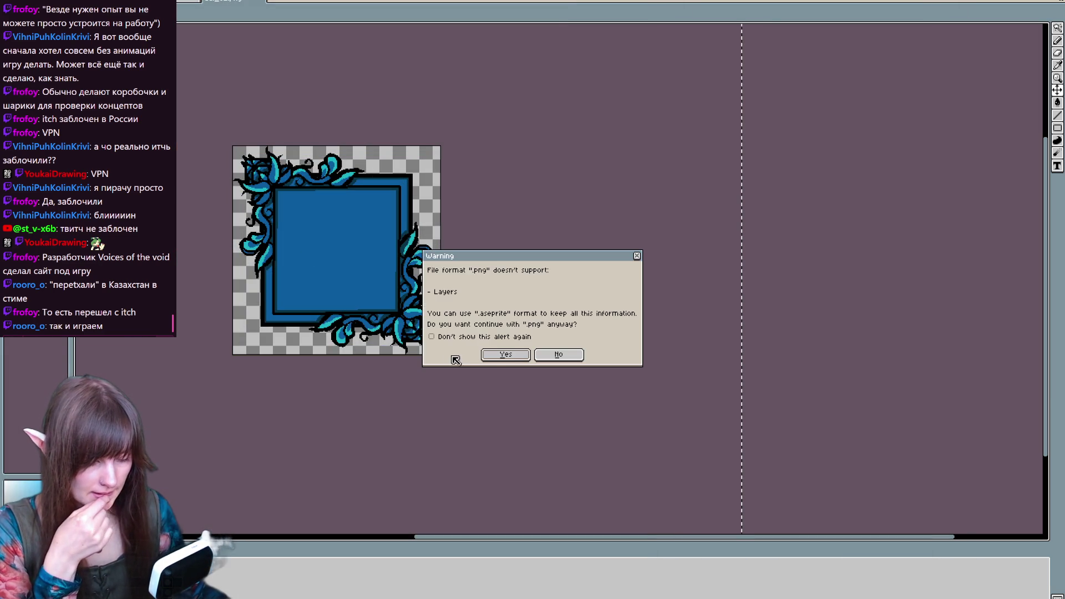
left_click(499, 358)
left_click(503, 331)
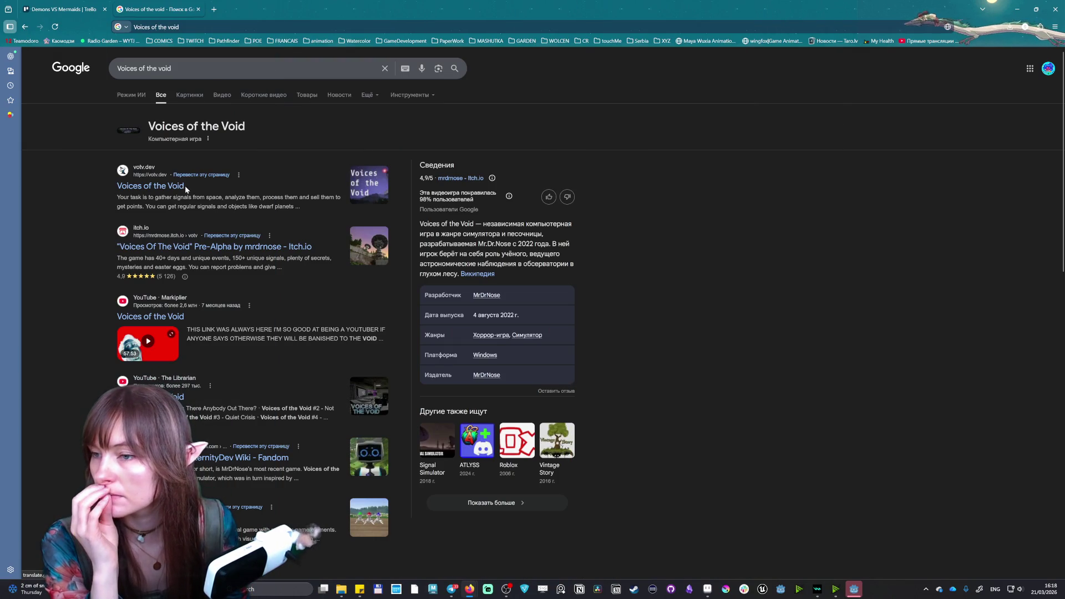
Open votv.dev from the search results, glance at About, then enlarge the dome-building screenshot
left_click(170, 187)
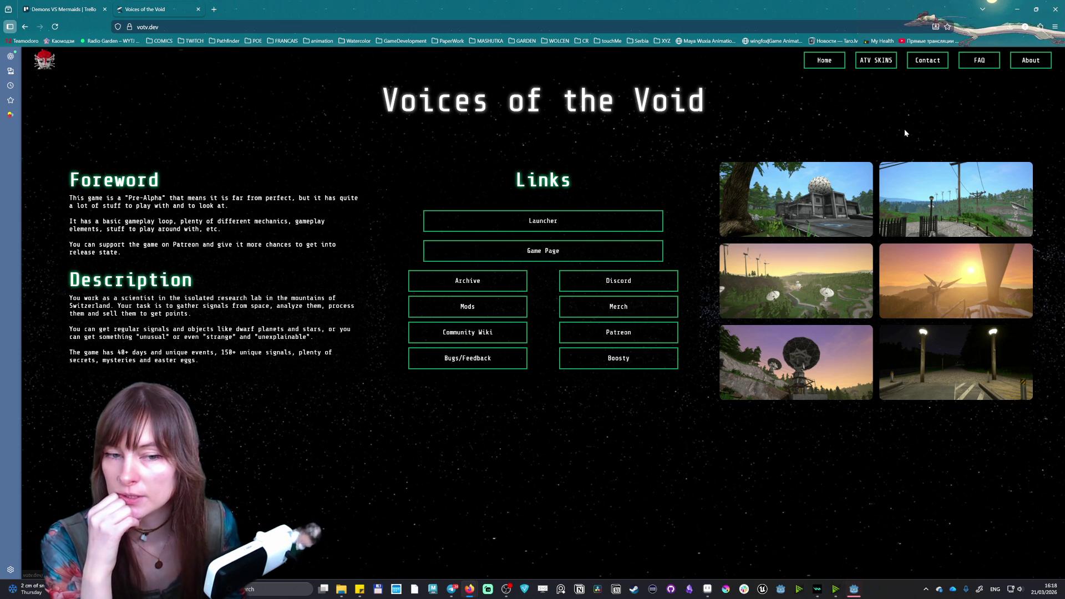
left_click(1033, 65)
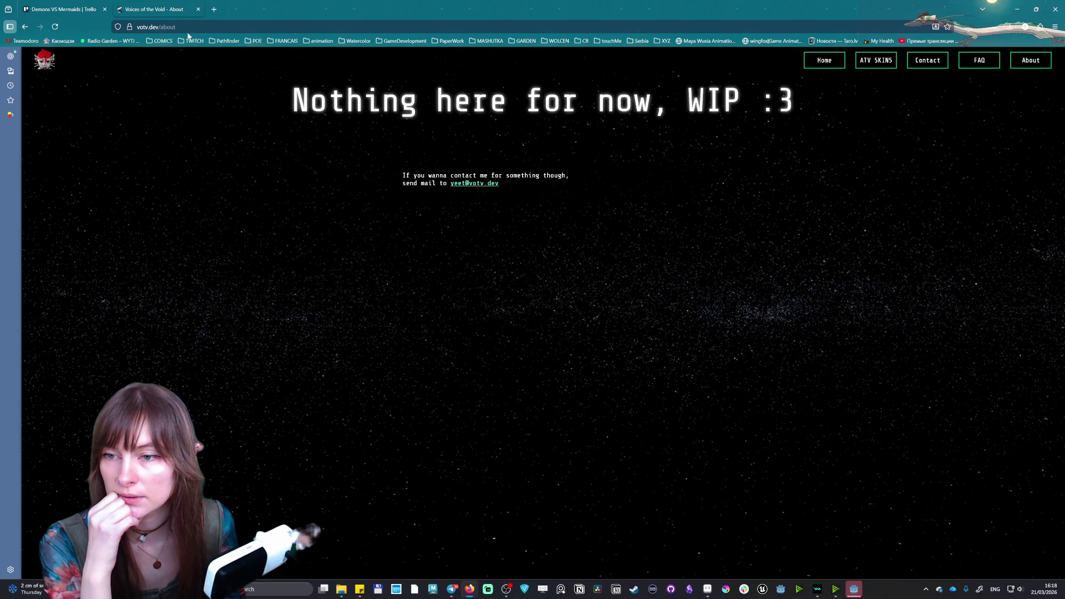
left_click(26, 28)
left_click(792, 184)
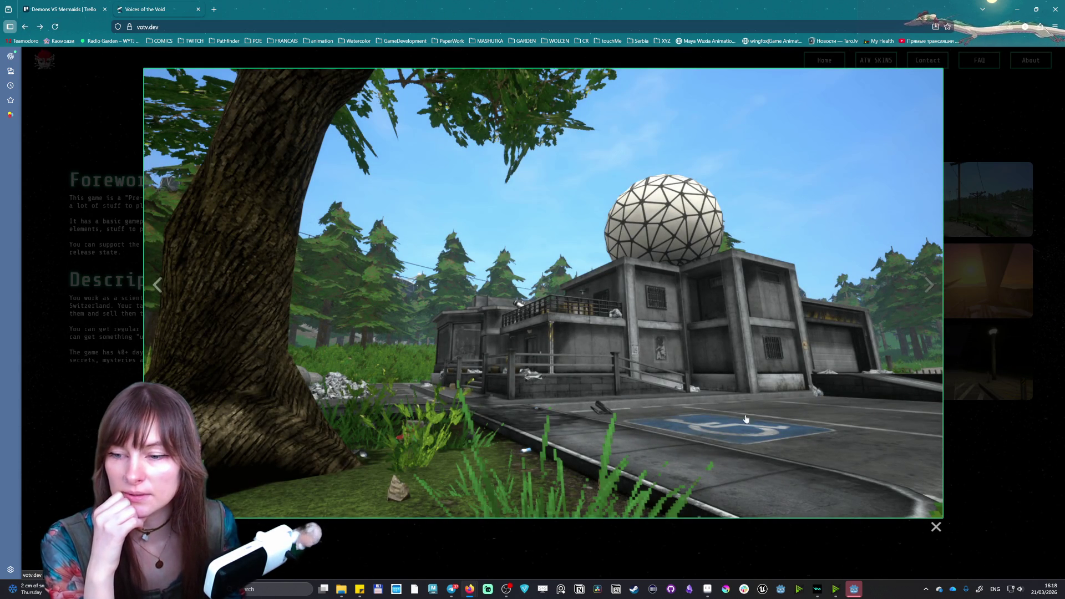
Cycle through the game screenshots in the lightbox, including the power lines, radio dishes and wind turbine shots, then close it
left_click(930, 286)
left_click(930, 286)
left_click(930, 286)
left_click(930, 285)
left_click(929, 285)
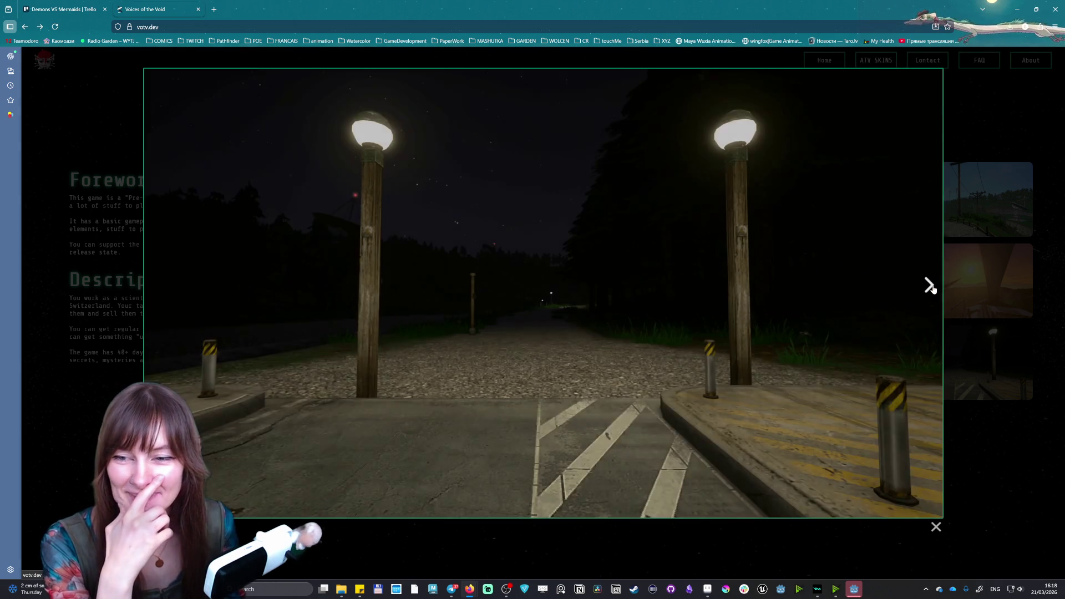
left_click(930, 286)
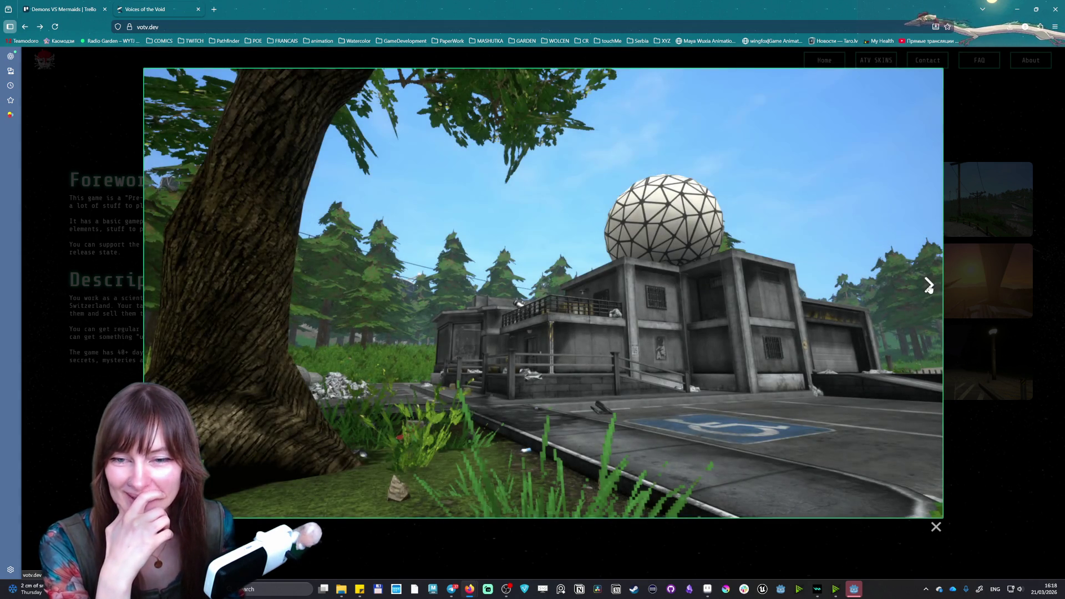
left_click(930, 286)
left_click(930, 285)
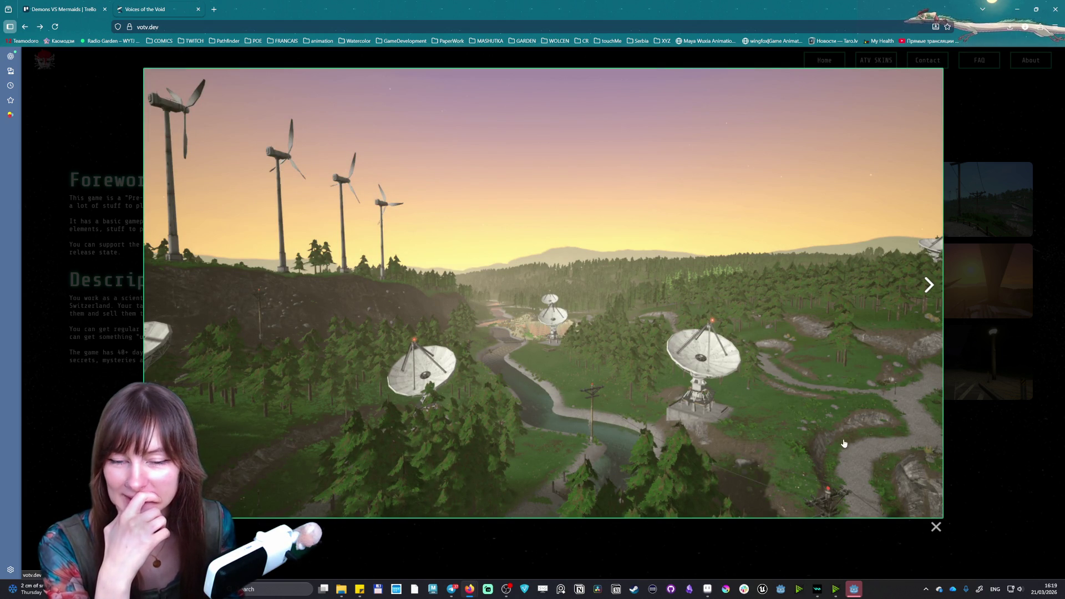
left_click(925, 284)
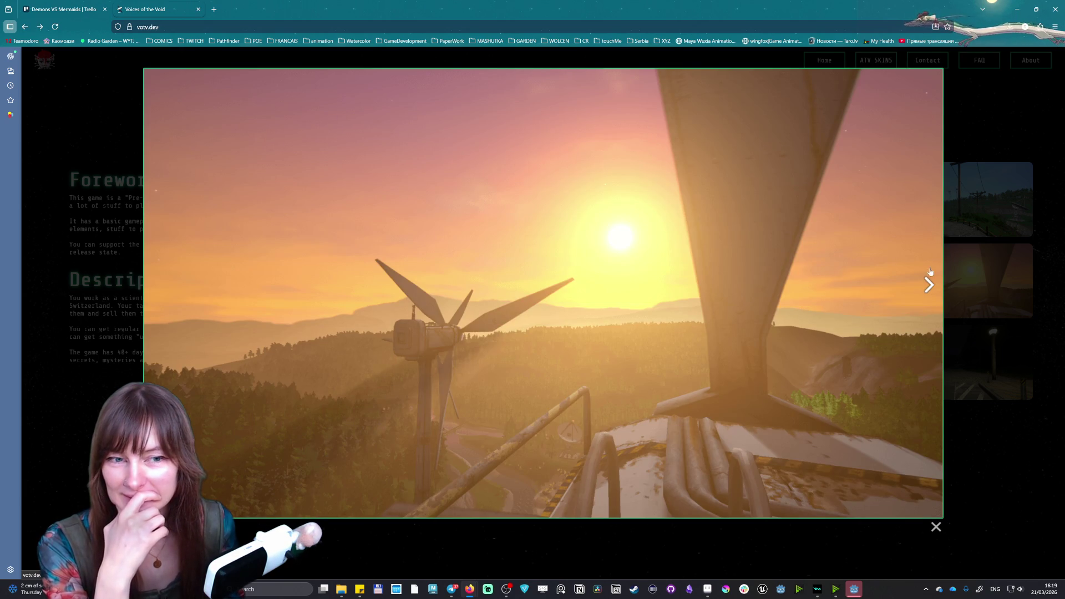
left_click(930, 295)
left_click(930, 296)
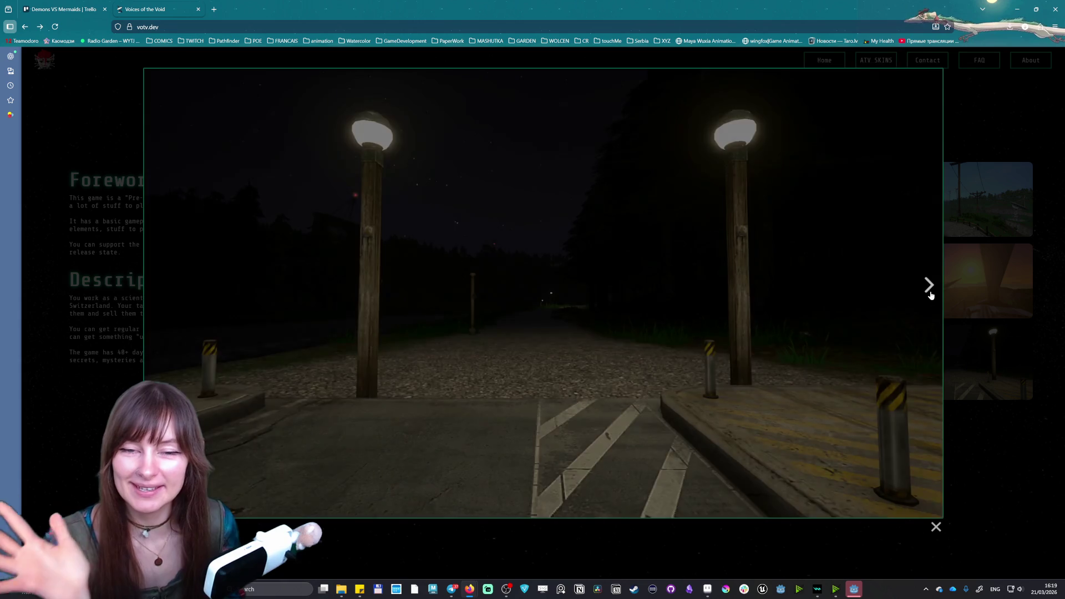
left_click(930, 296)
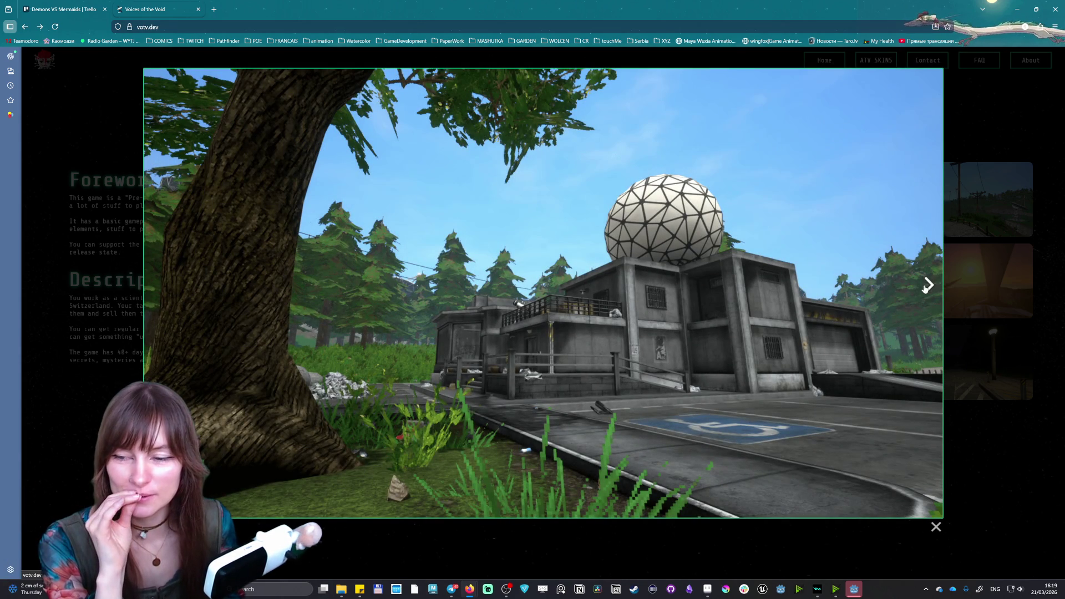
left_click(980, 133)
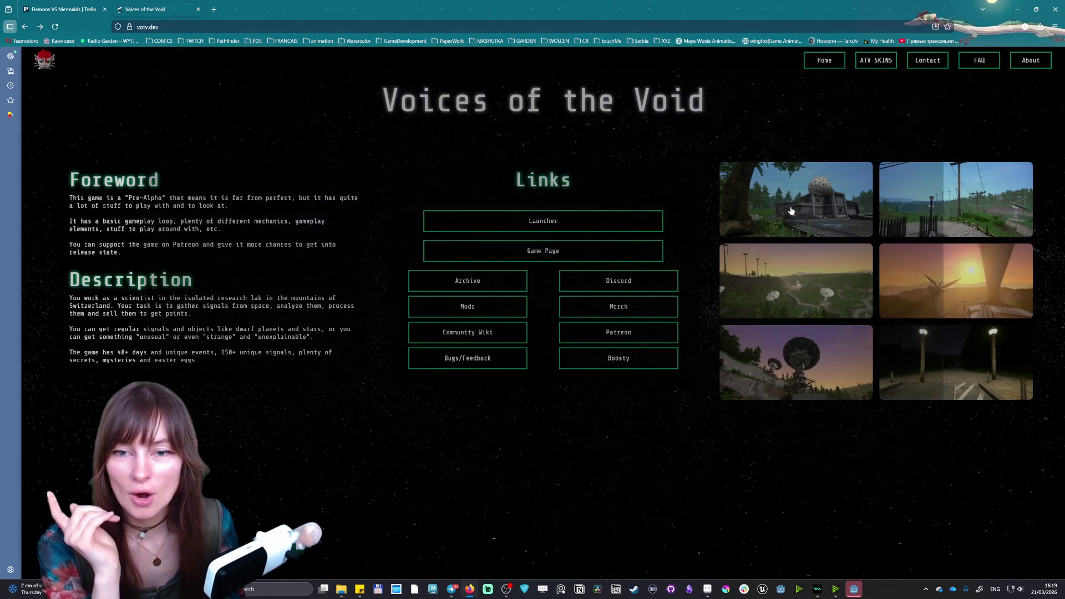
left_click(792, 210)
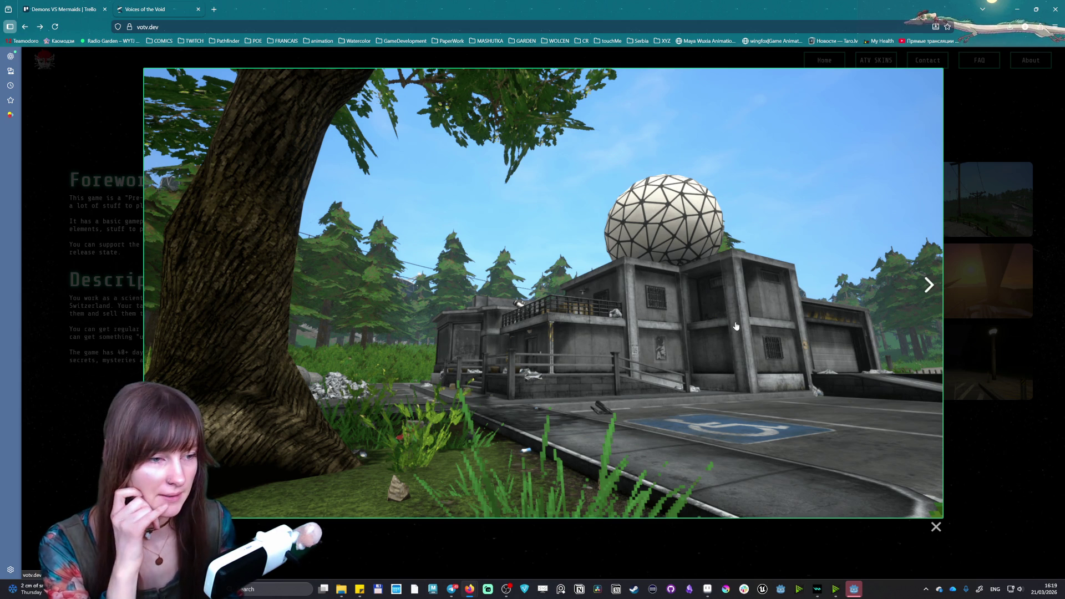
left_click(929, 283)
key("Escape")
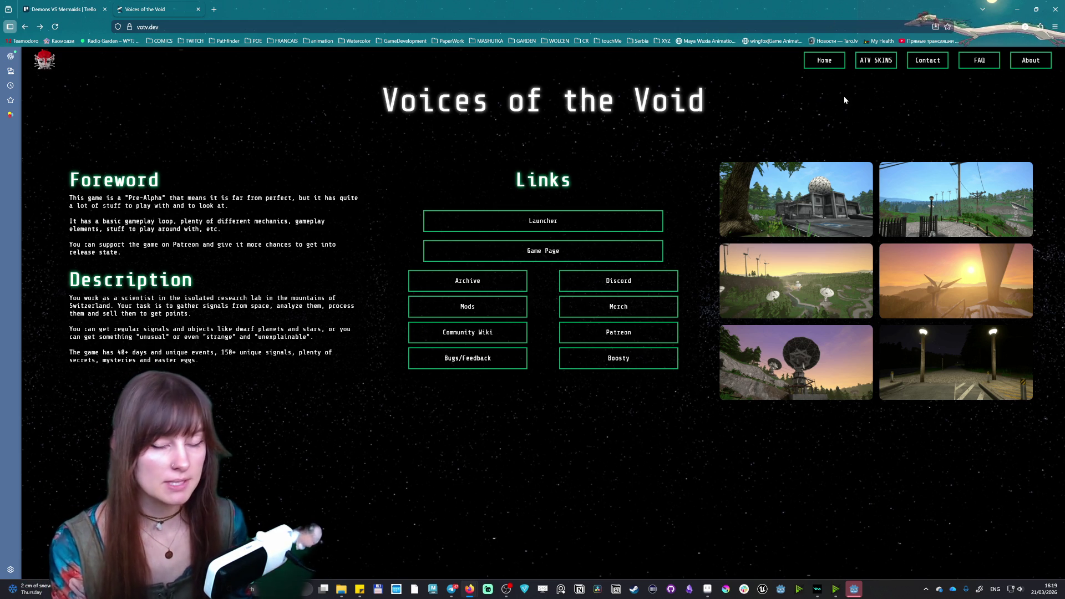
Browse the ATV Skins, Home, Contact, FAQ and About pages, then bring the Godot editor to the front
left_click(881, 63)
left_click(827, 62)
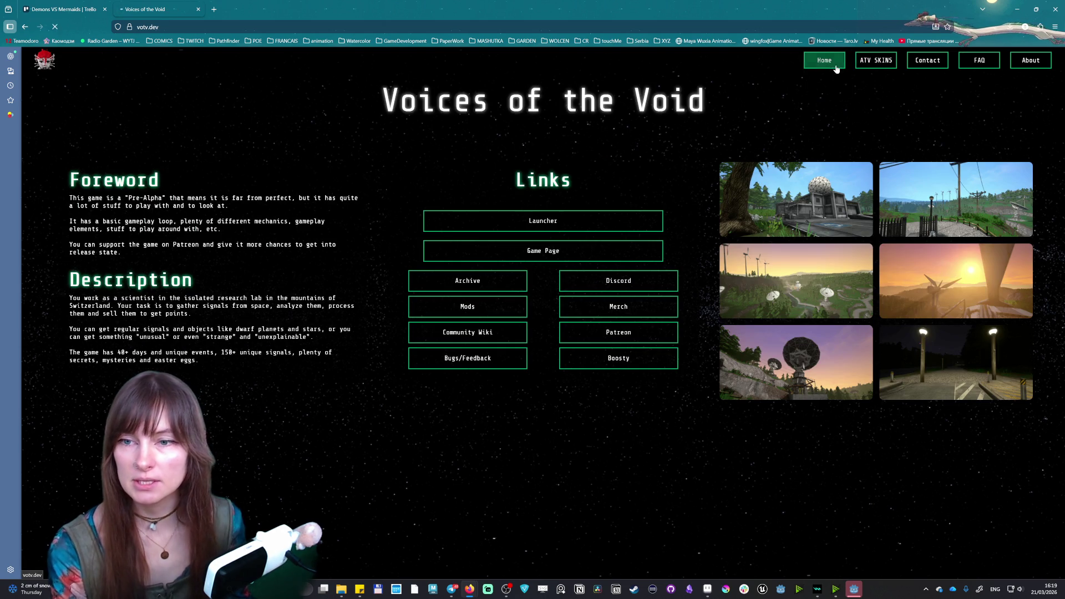
left_click(935, 66)
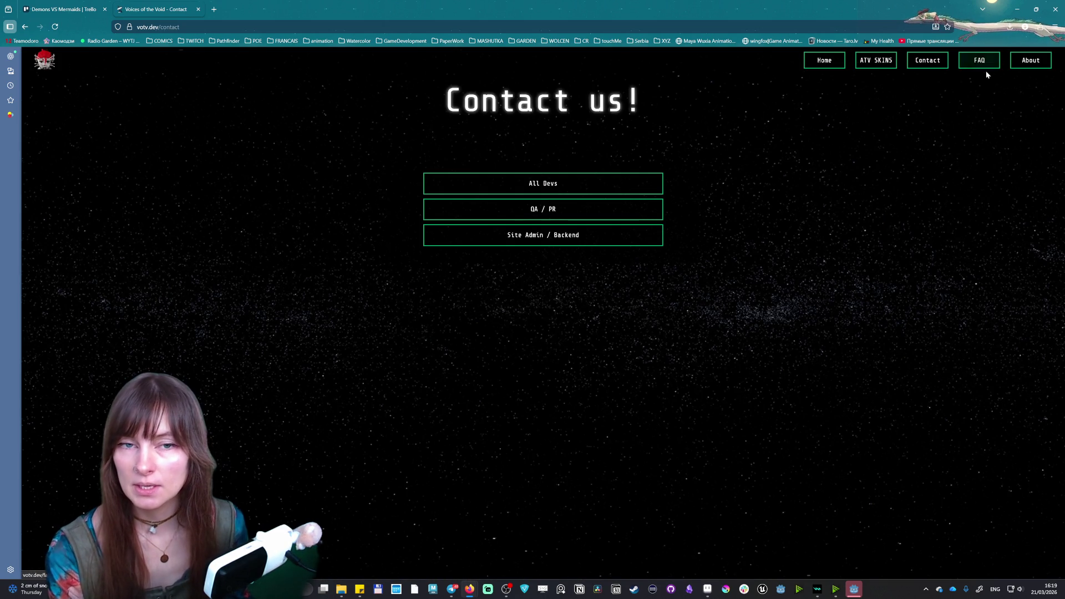
left_click(986, 67)
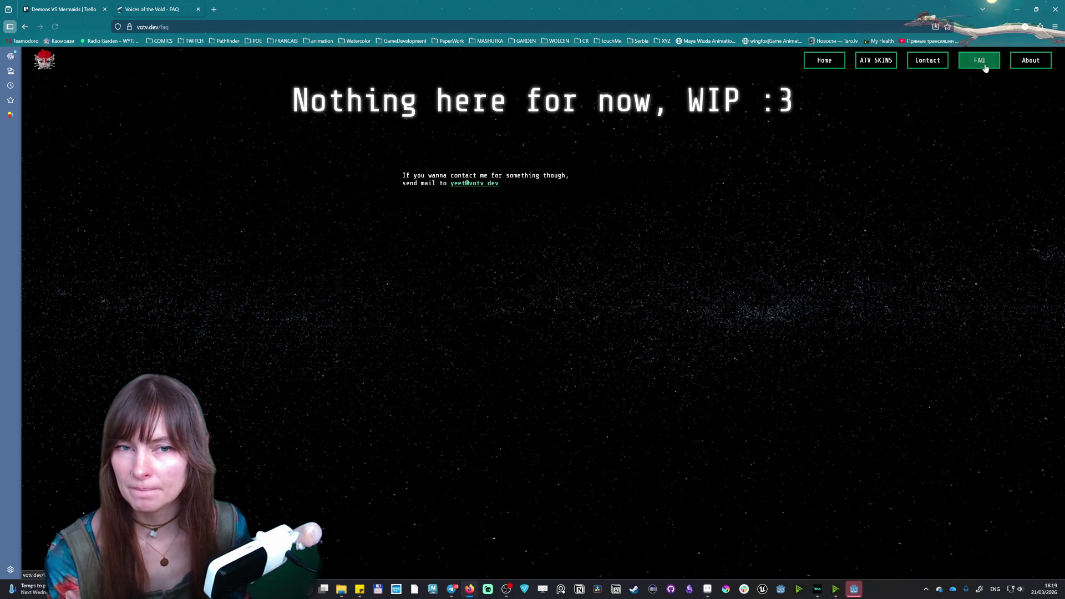
left_click(1030, 57)
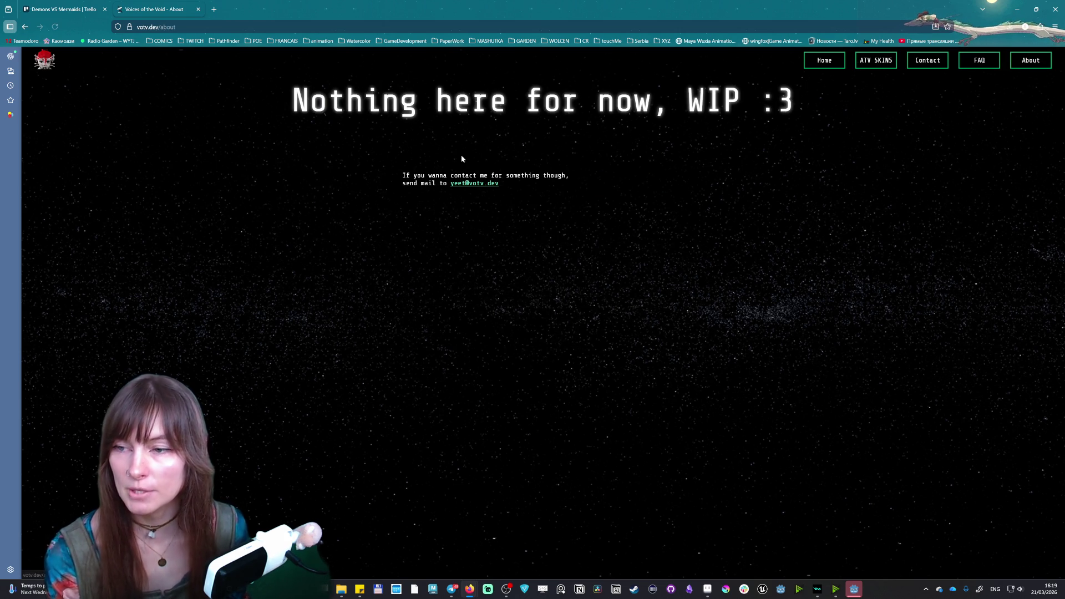
left_click(63, 4)
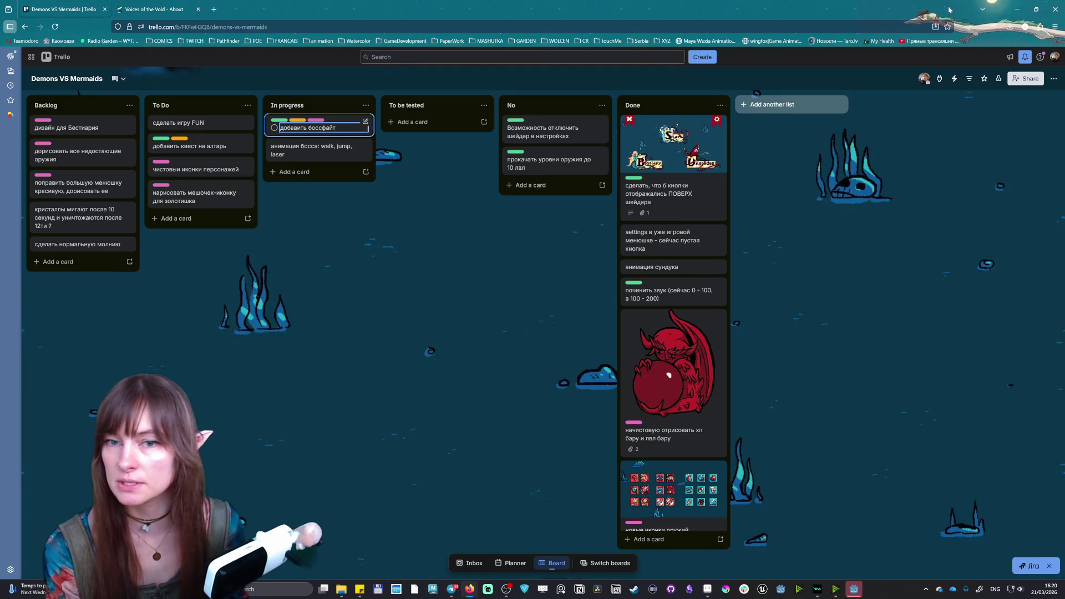
left_click(859, 583)
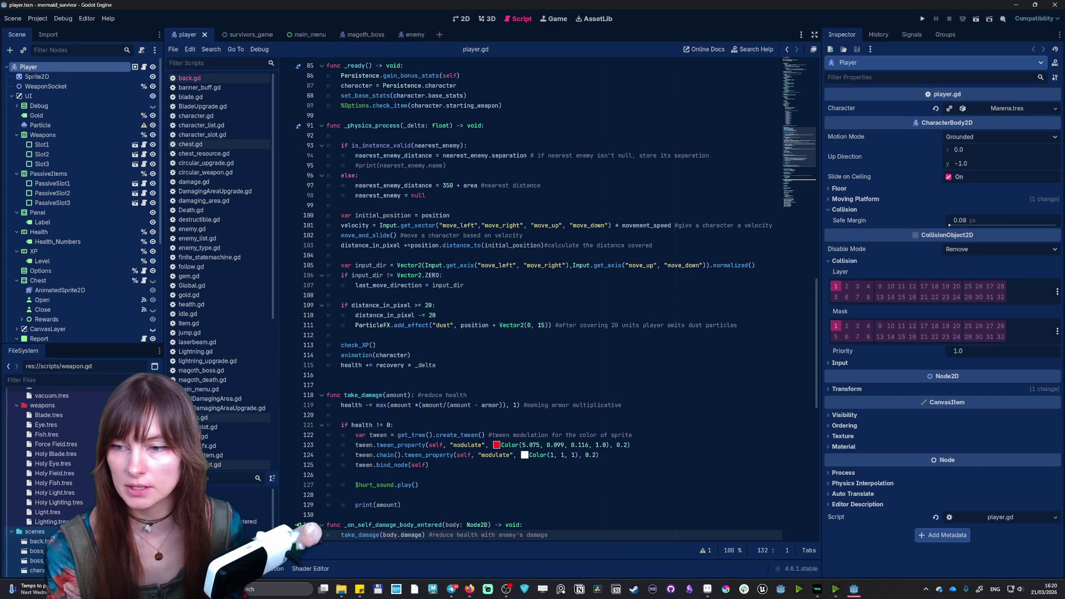
Expand res://assets/GUI in the FileSystem dock and remove Gui_05.png, confirming the deletion
scroll(50, 483, "down", 3)
scroll(50, 482, "down", 3)
scroll(17, 425, "up", 3)
scroll(17, 426, "up", 3)
scroll(18, 425, "up", 3)
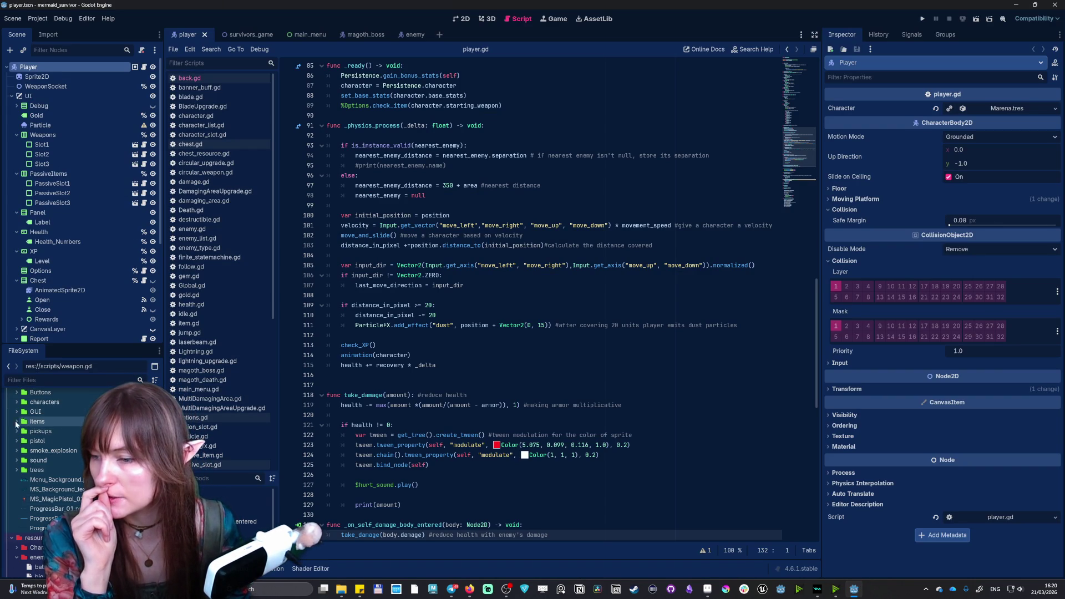
left_click(17, 412)
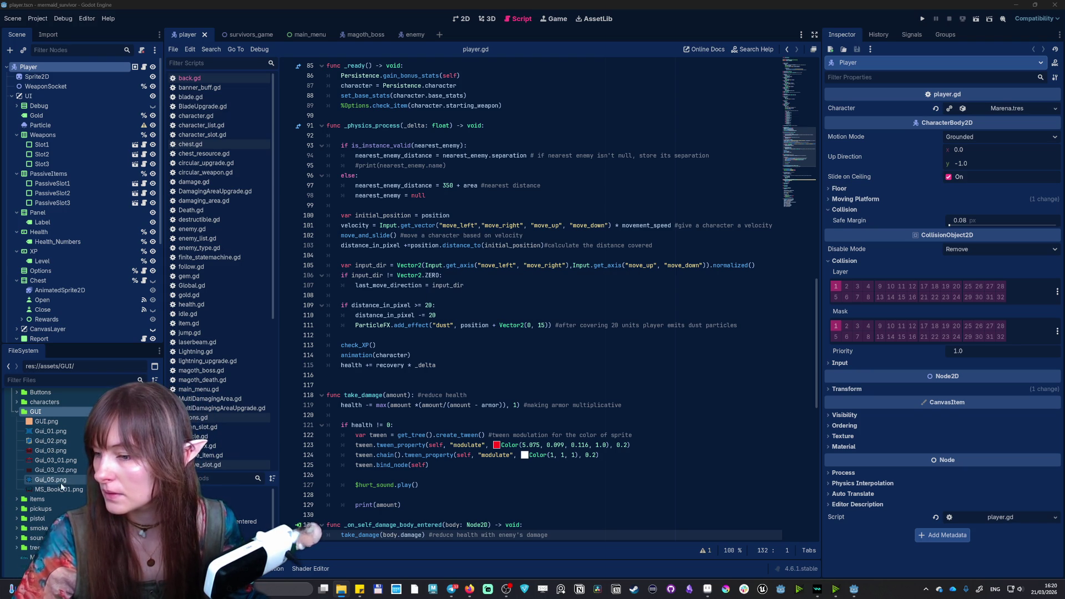
left_click(50, 480)
key("Delete")
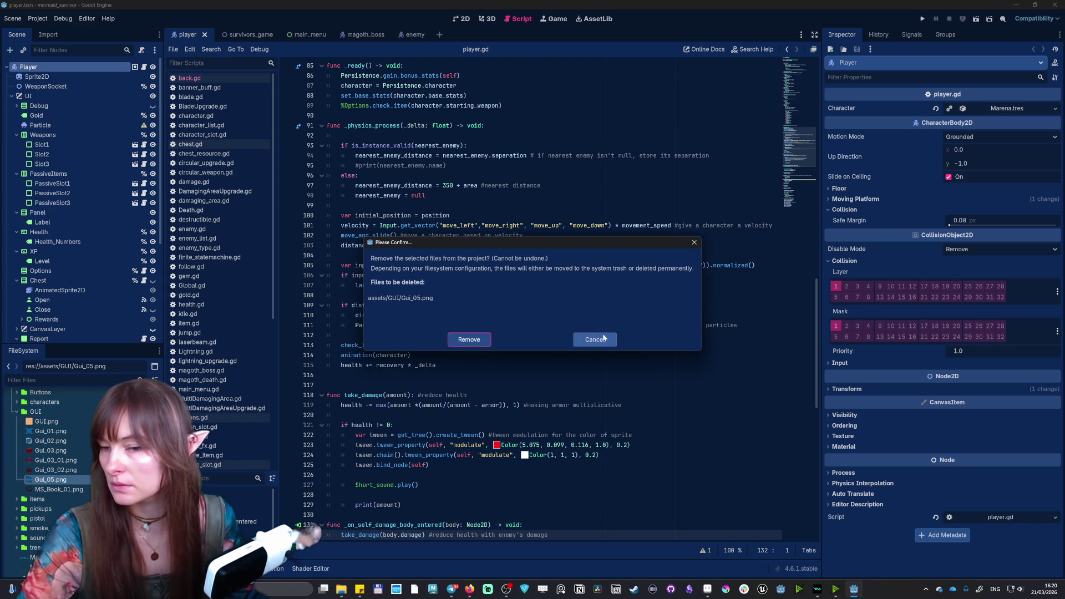
left_click(462, 344)
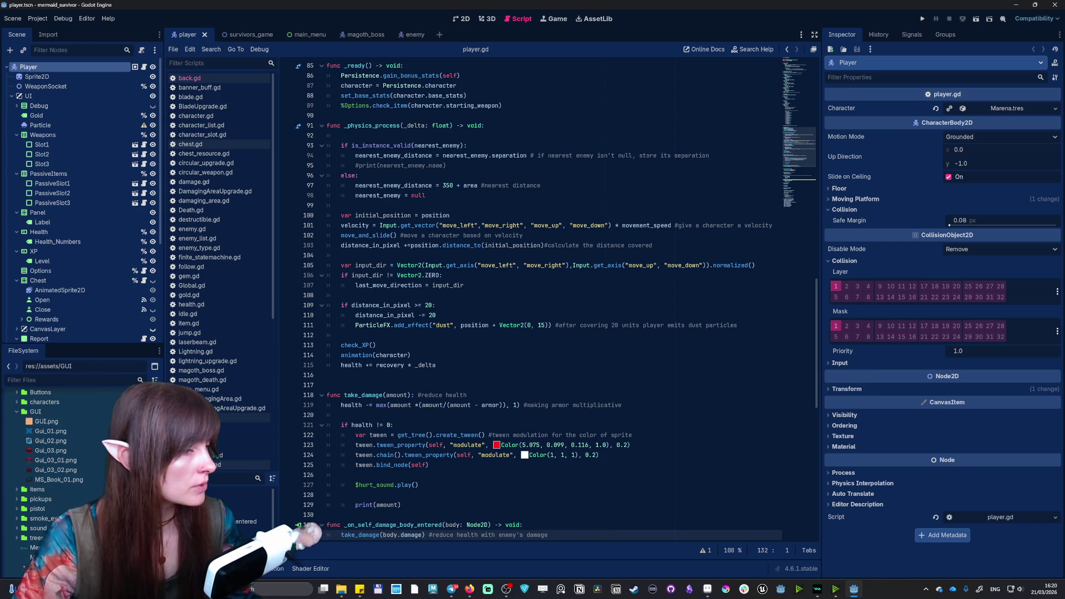